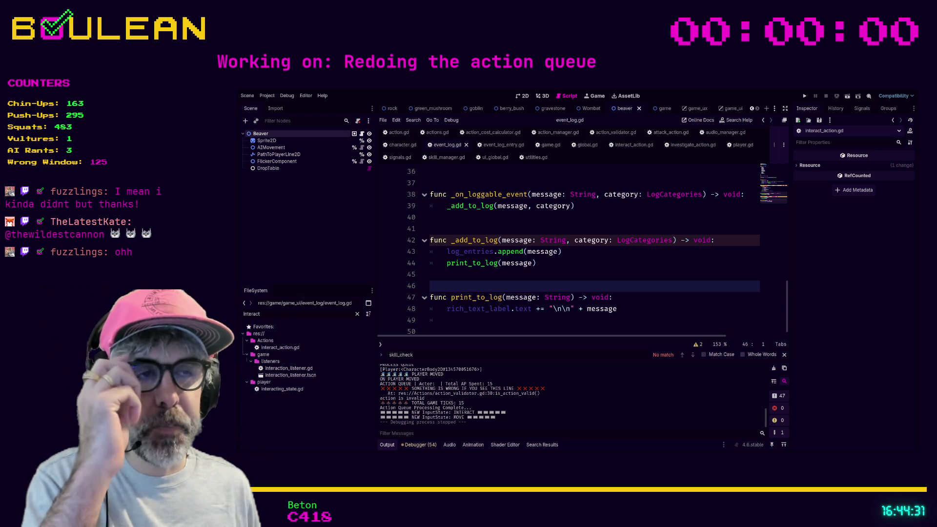
- Search event_log.gd for _add_to_log and jump to its next match
left_click(530, 277)
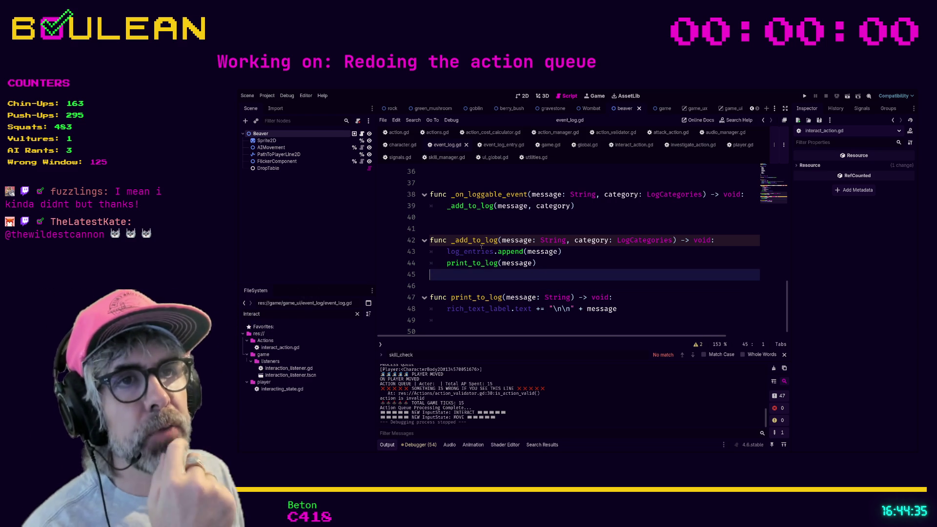
scroll(560, 265, "up", 1)
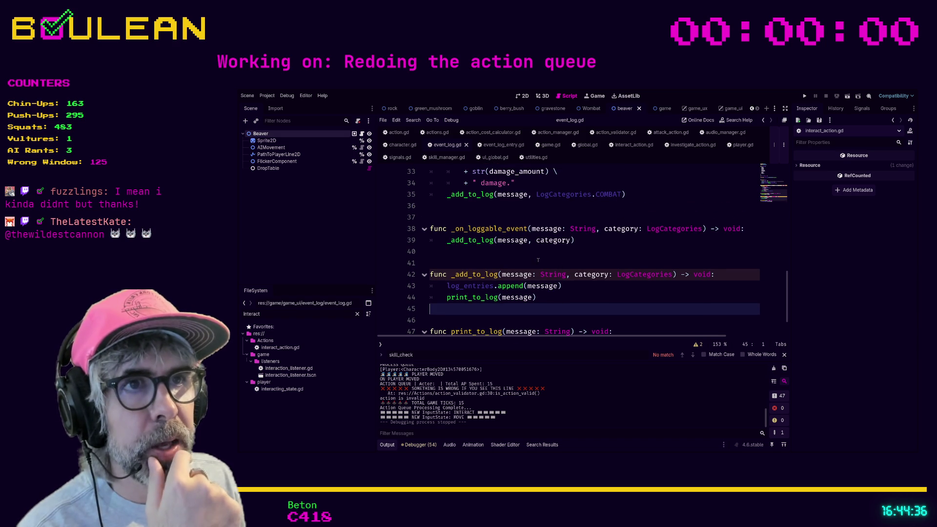
left_click(481, 262)
key("ctrl+f")
type("_add_to_lo")
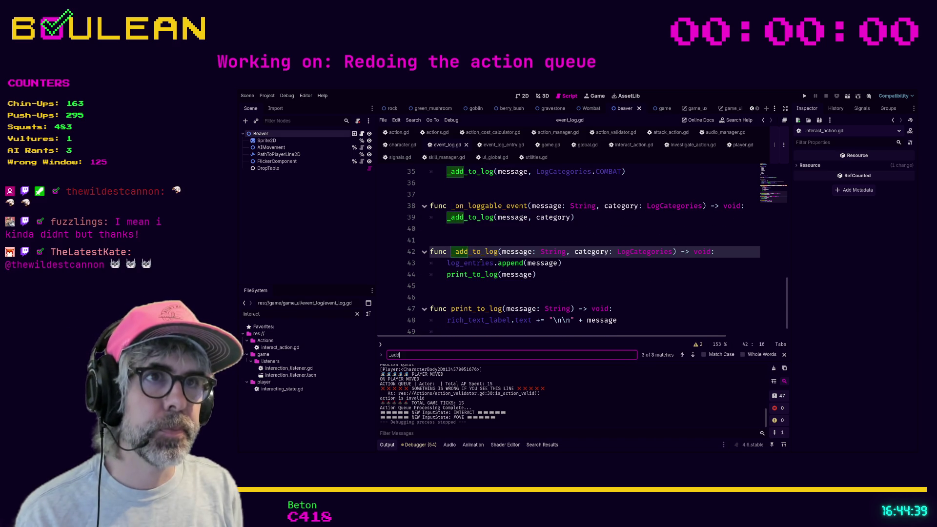
type("g")
key("Return")
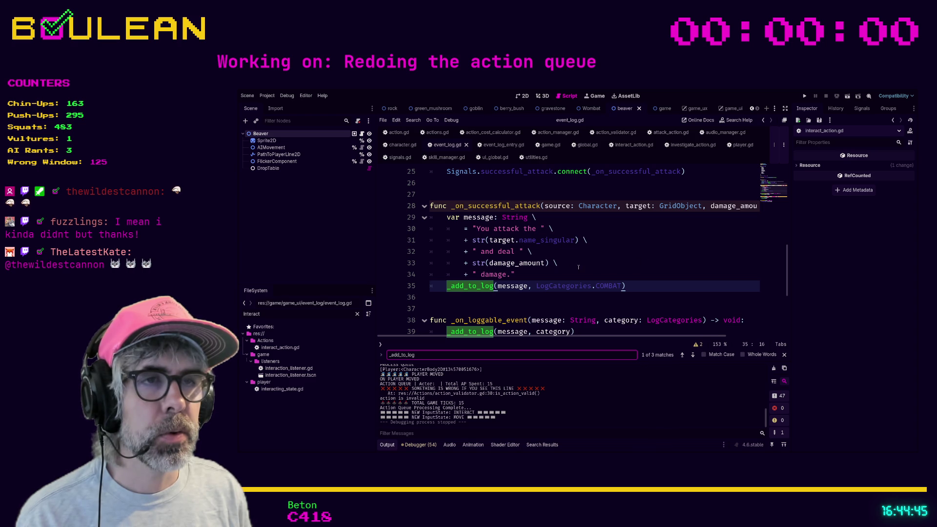
- Review the message-building lines 30–34, then switch to distraction-free mode so the code fills the window
scroll(550, 289, "up", 1)
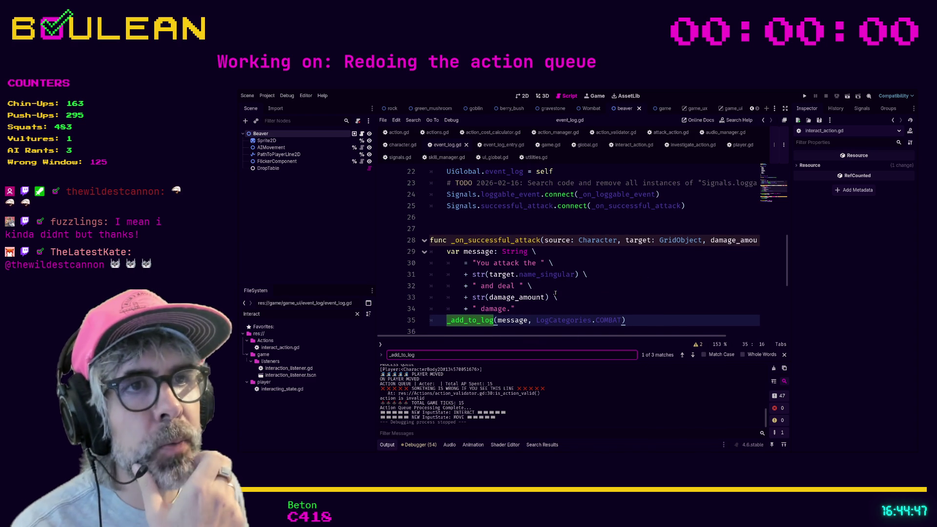
scroll(542, 279, "down", 1)
mouse_move(539, 277)
left_mouse_down()
mouse_move(488, 264)
mouse_move(429, 218)
left_mouse_up()
left_click(452, 238)
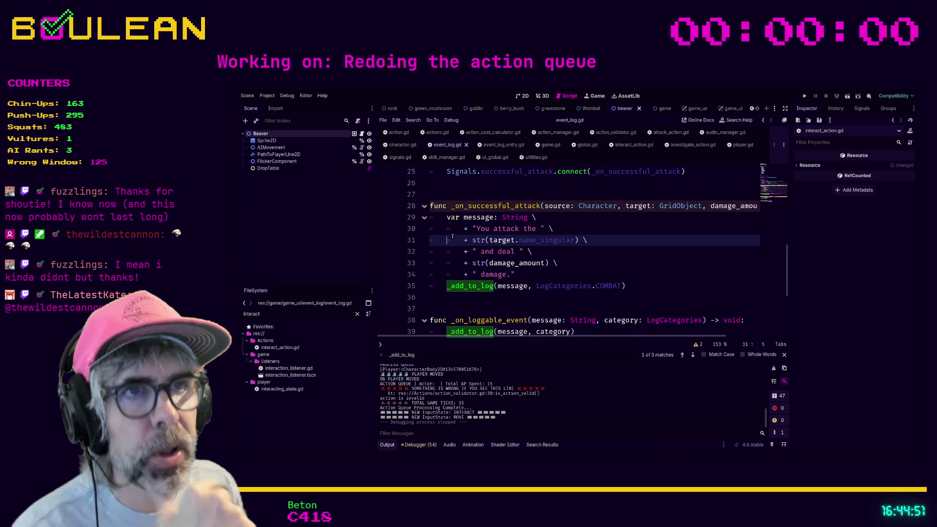
scroll(460, 246, "up", 3, "ctrl")
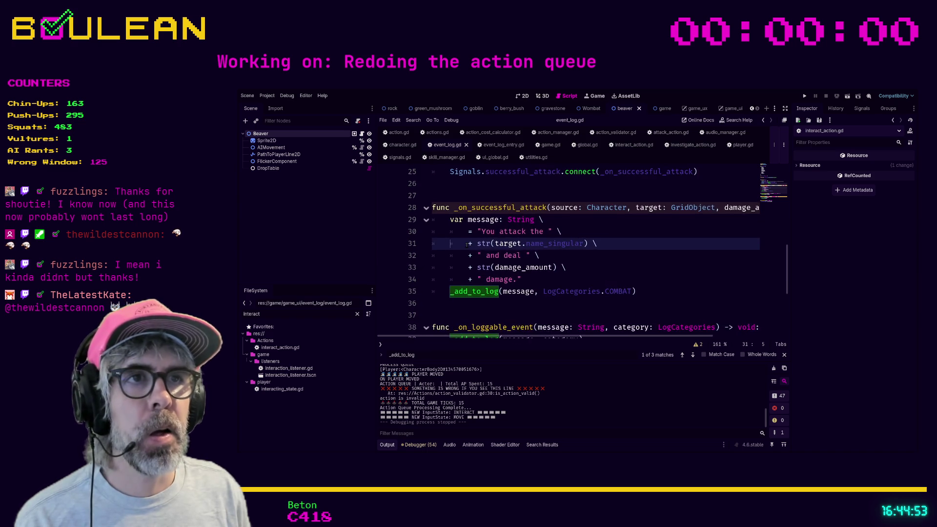
scroll(467, 245, "up", 2, "ctrl")
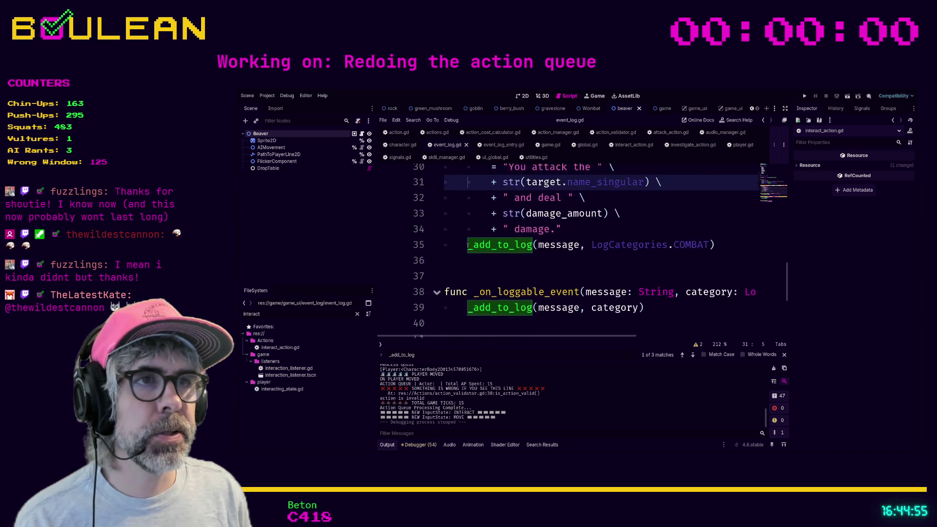
scroll(467, 245, "down", 1)
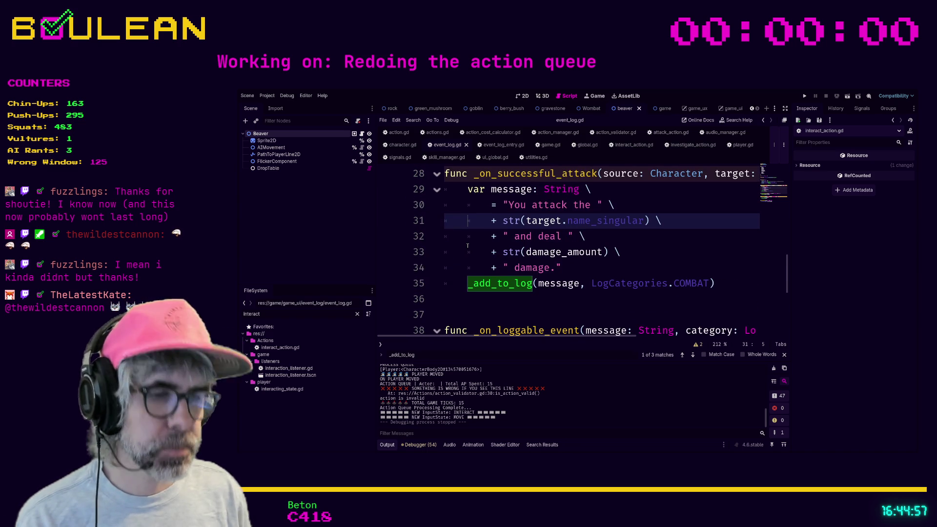
key("ctrl+shift+F11")
scroll(525, 258, "up", 1)
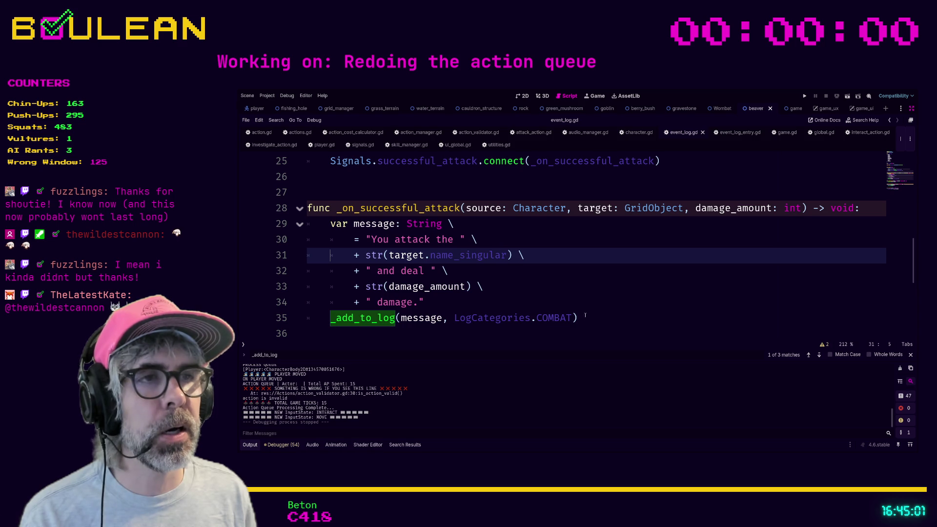
mouse_move(590, 317)
left_mouse_down()
mouse_move(395, 318)
mouse_move(312, 230)
left_mouse_up()
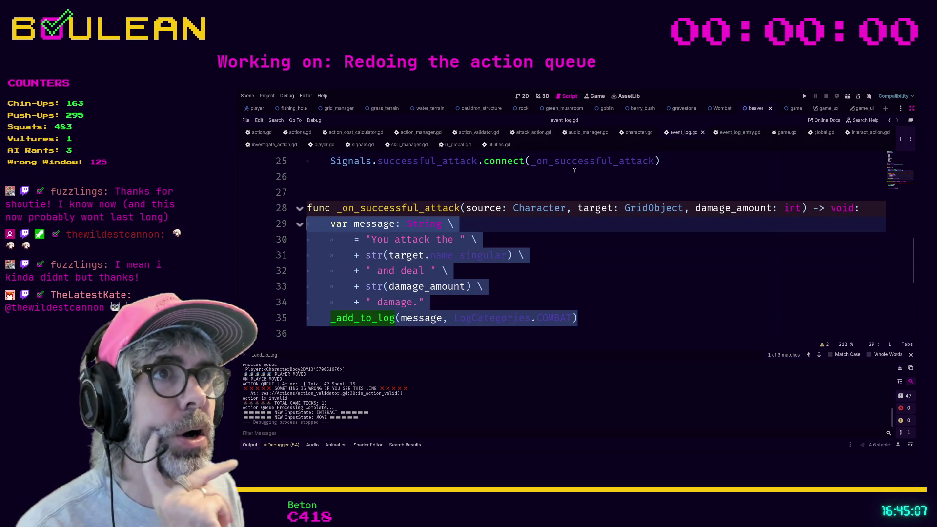
left_click(726, 134)
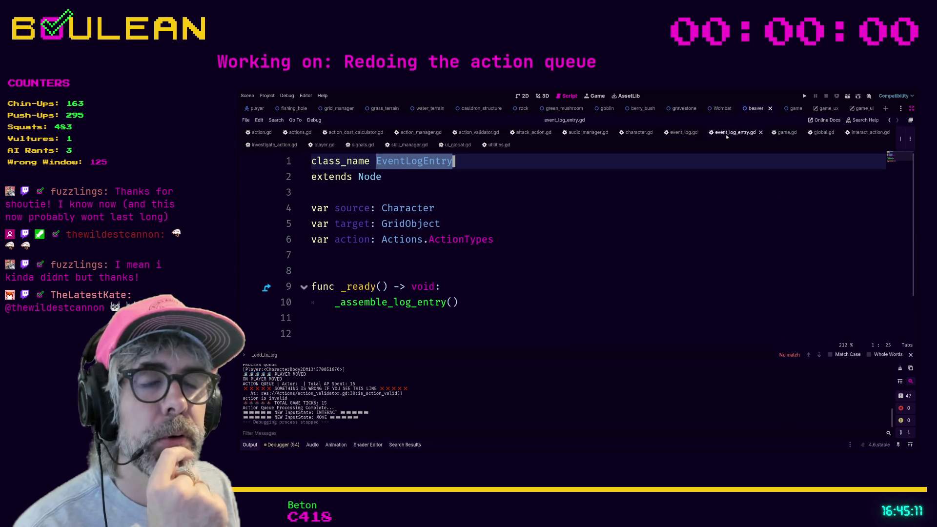
left_click(683, 132)
scroll(609, 225, "down", 1)
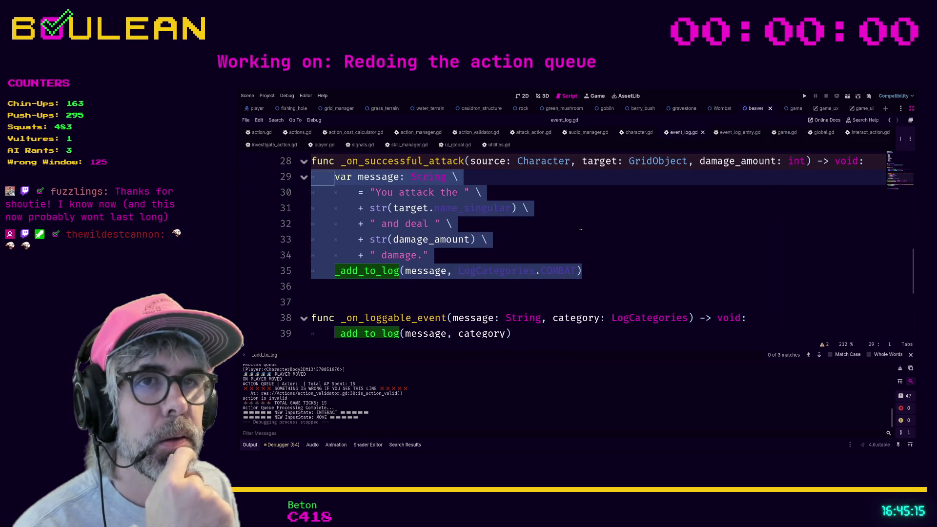
left_click(431, 257)
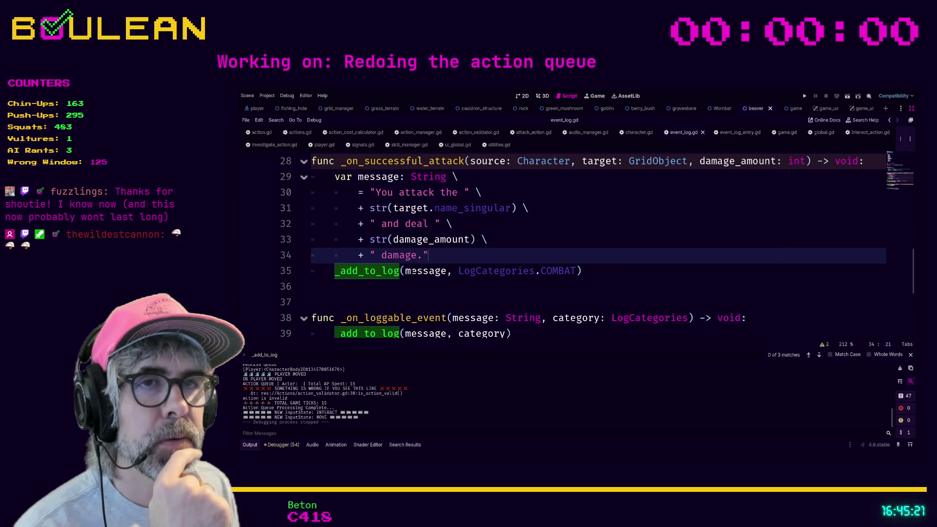
scroll(571, 242, "up", 1)
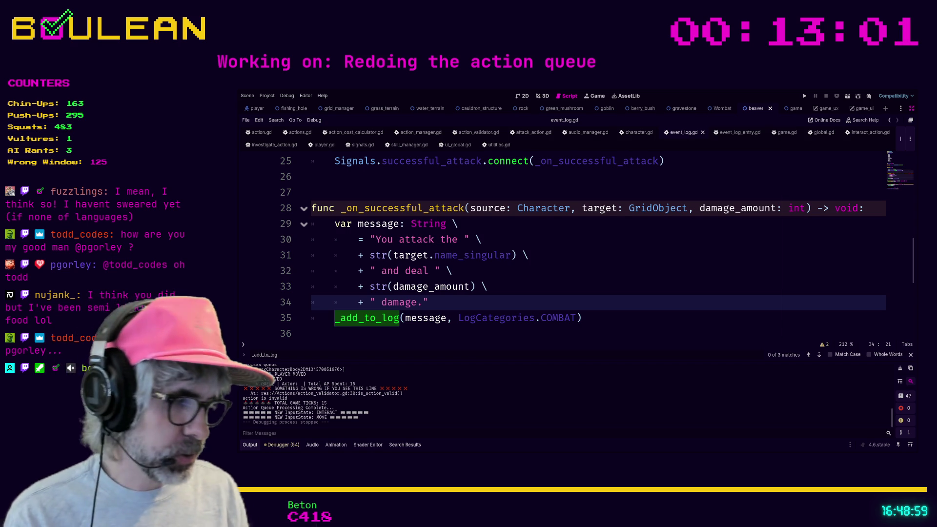
- Rename the _add_to_log definition on line 42 to _old_add_to_log
left_click(356, 332)
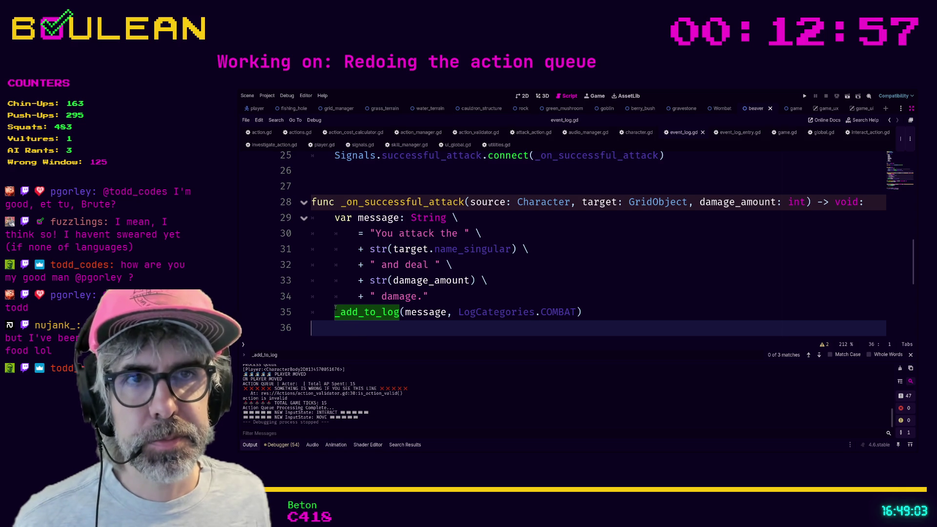
left_click_drag(335, 308, 312, 295)
scroll(390, 293, "down", 1)
left_click(446, 292)
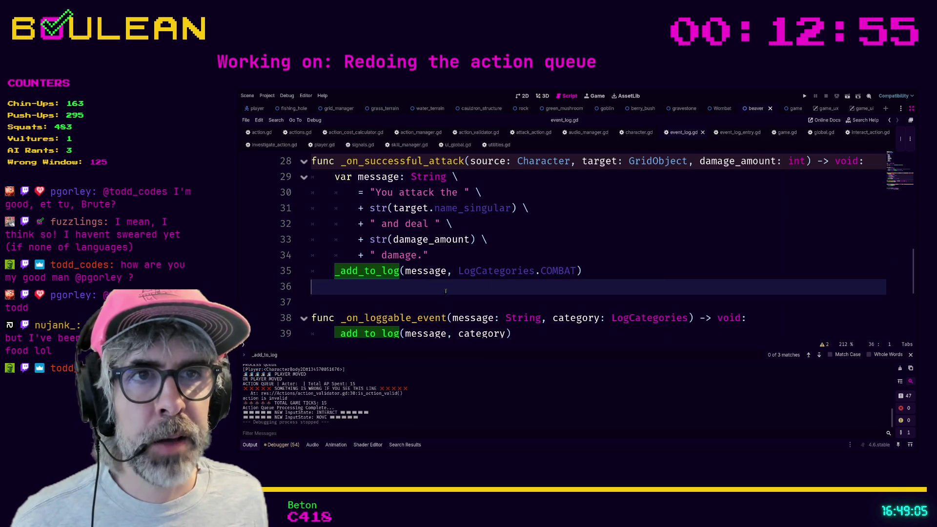
scroll(446, 292, "down", 3)
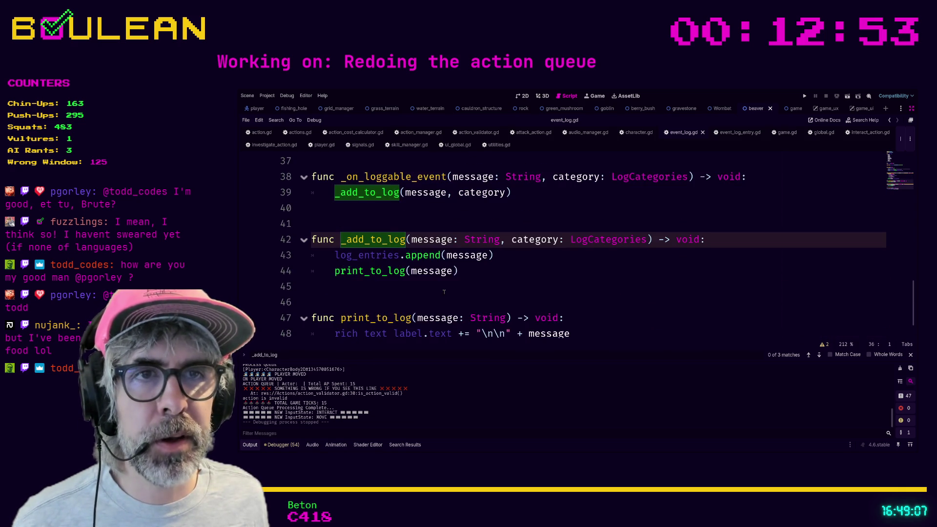
scroll(445, 292, "down", 1)
scroll(440, 293, "up", 6)
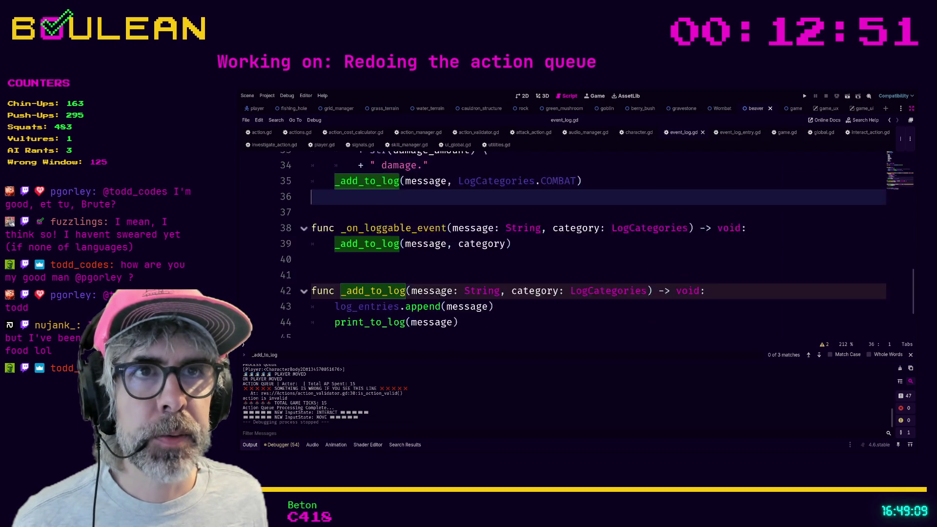
scroll(441, 295, "down", 4)
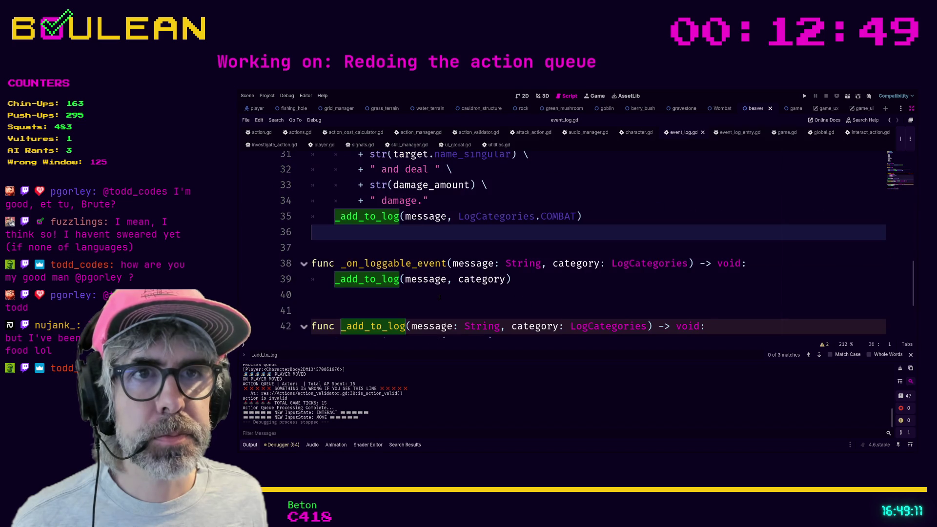
scroll(369, 300, "down", 1)
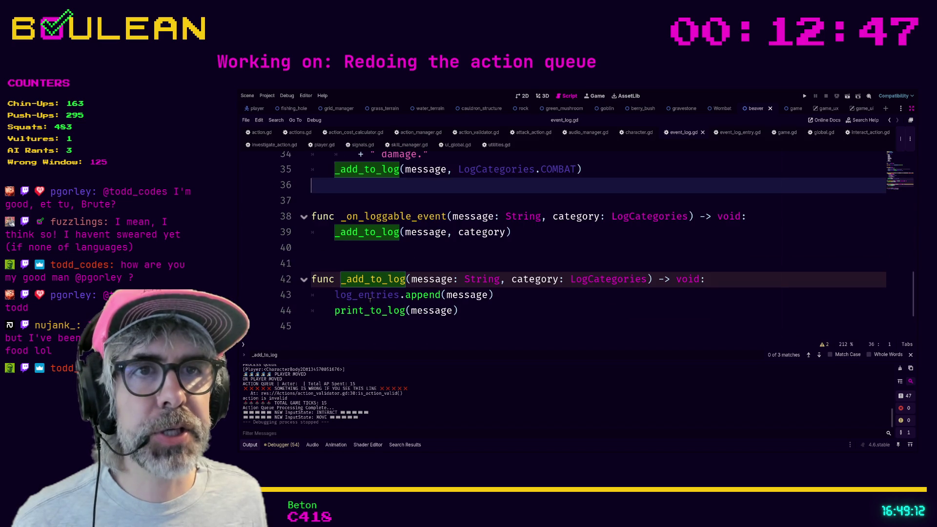
left_click(340, 323)
left_click(484, 324)
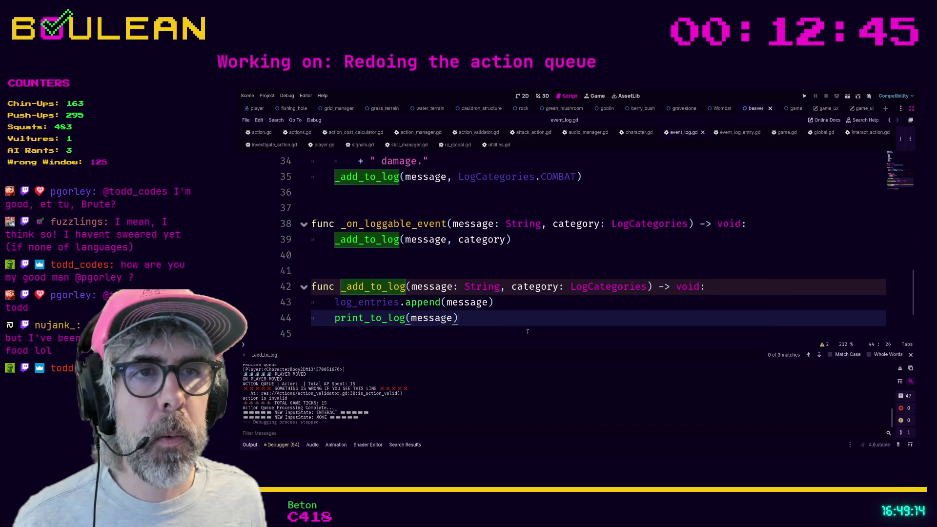
left_click(347, 287)
type("old_")
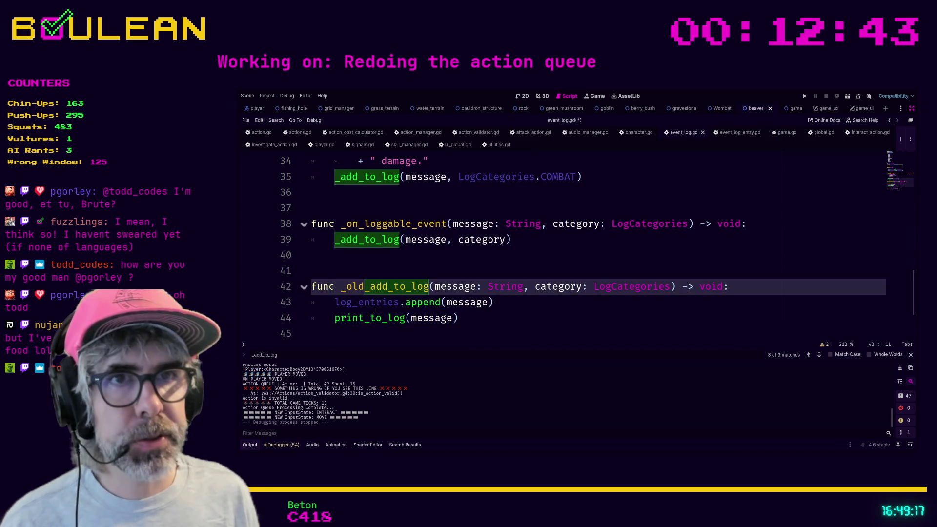
- Change the _add_to_log calls on lines 35 and 39 to _old_add_to_log
scroll(452, 299, "up", 4)
scroll(453, 299, "up", 3)
scroll(354, 278, "down", 5)
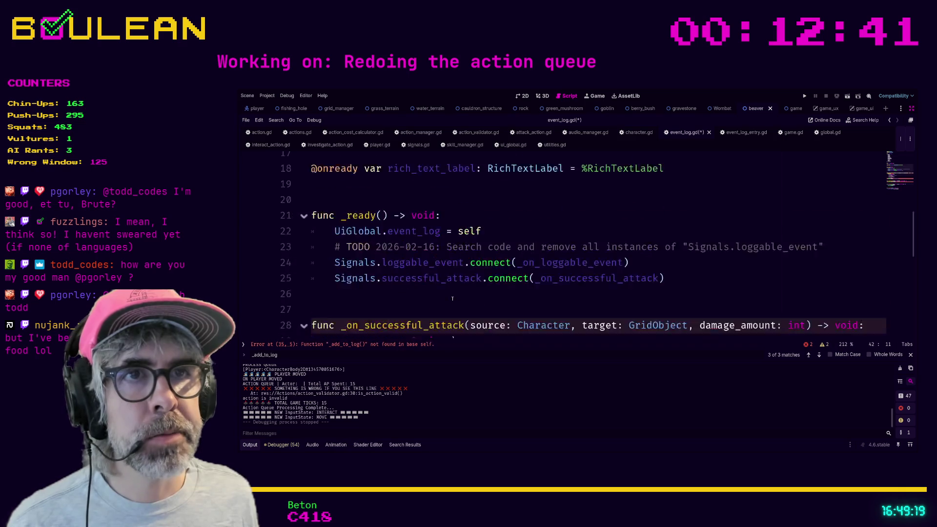
left_click(340, 272)
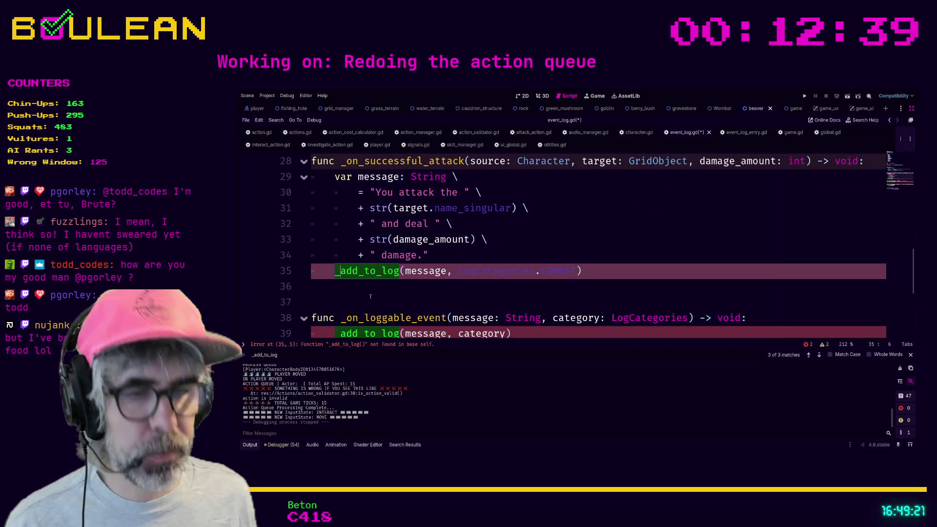
type("old_")
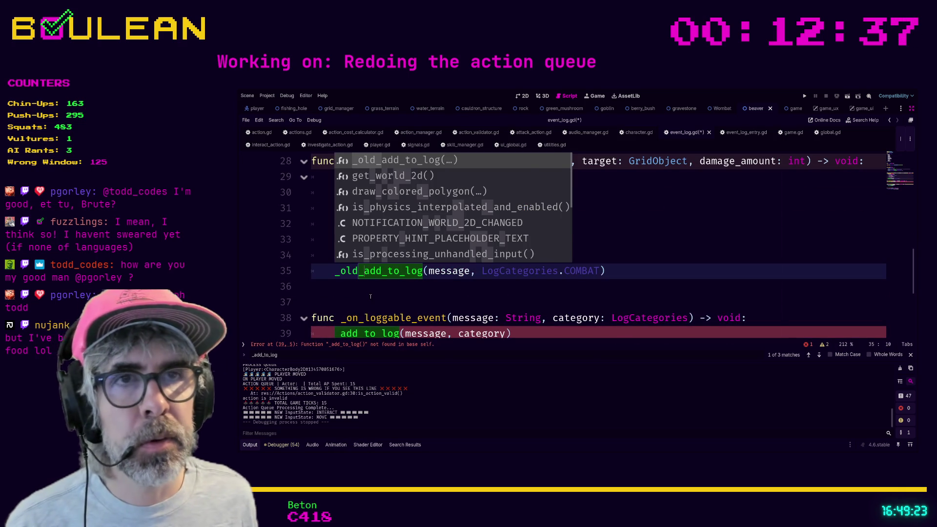
left_click(371, 296)
scroll(371, 295, "down", 1)
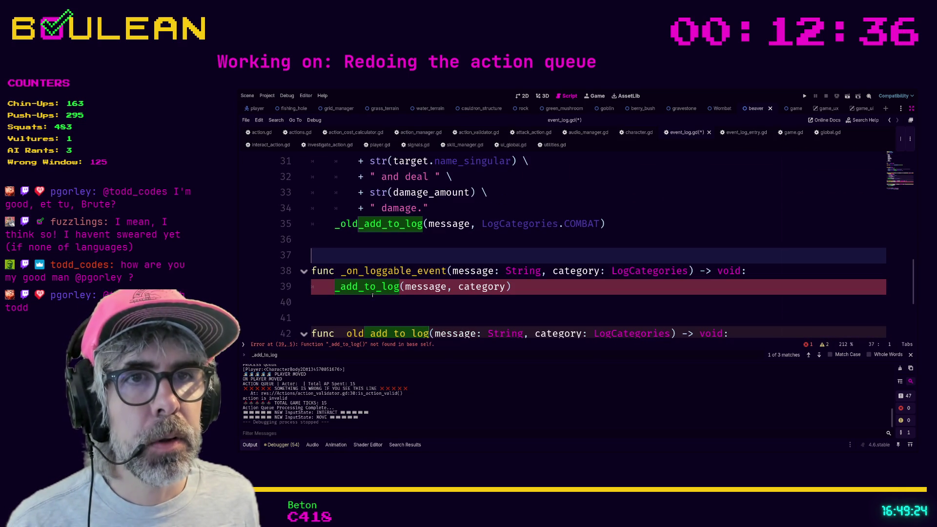
left_click(340, 286)
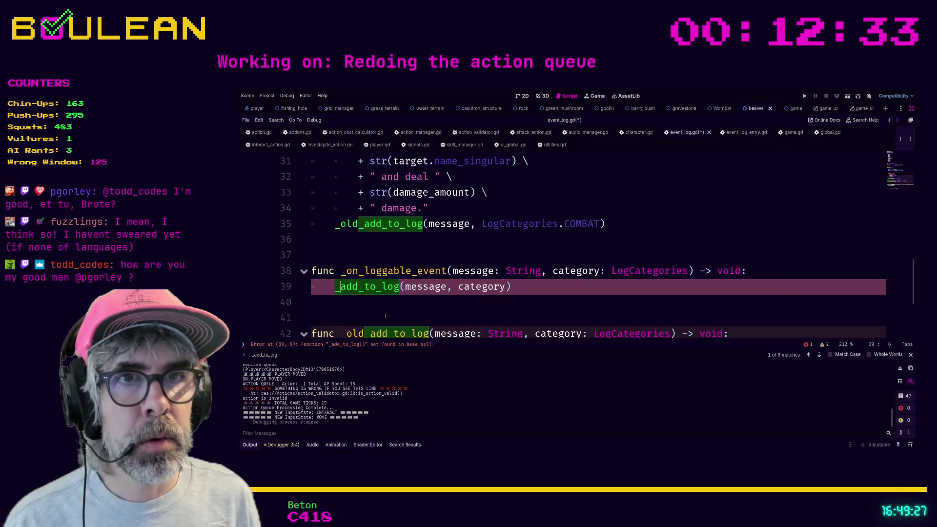
type("old_")
left_click(385, 317)
scroll(386, 317, "down", 2)
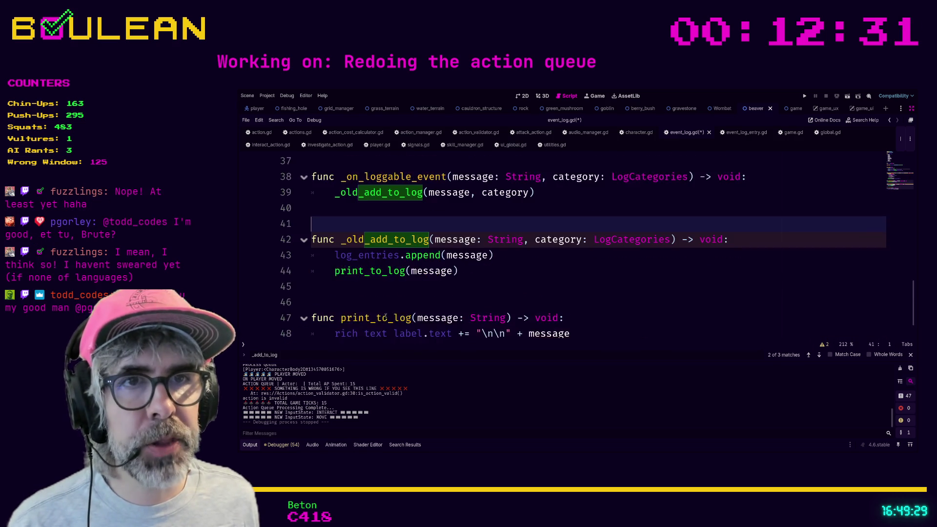
scroll(385, 317, "down", 2)
- Add func _add_to_log(log_entry: EventLogEntry) with the body log_entries.append(log_entry)
left_click(392, 290)
key("ctrl+shift+Return")
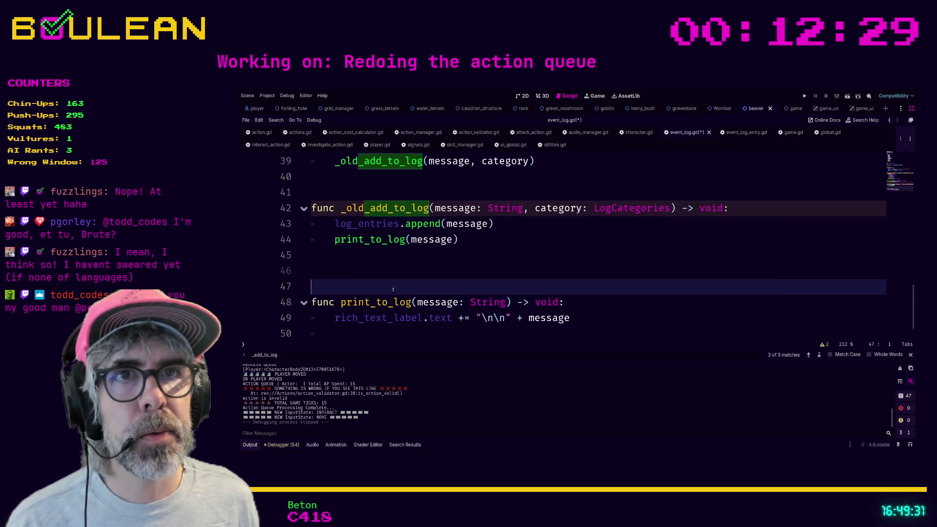
key("Return")
key("Return")
key("Return")
key("Up")
key("Up")
key("Up")
type("func")
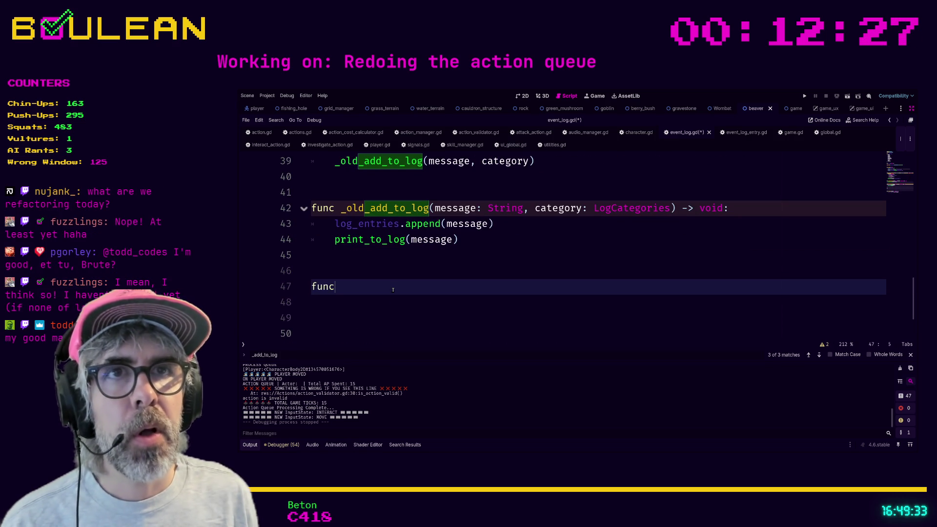
type(" _add_to_lo")
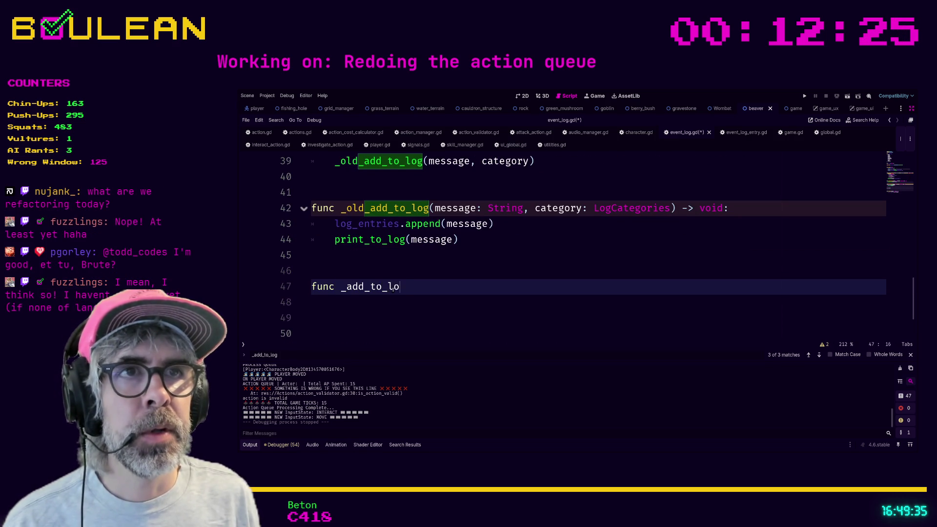
type("g(")
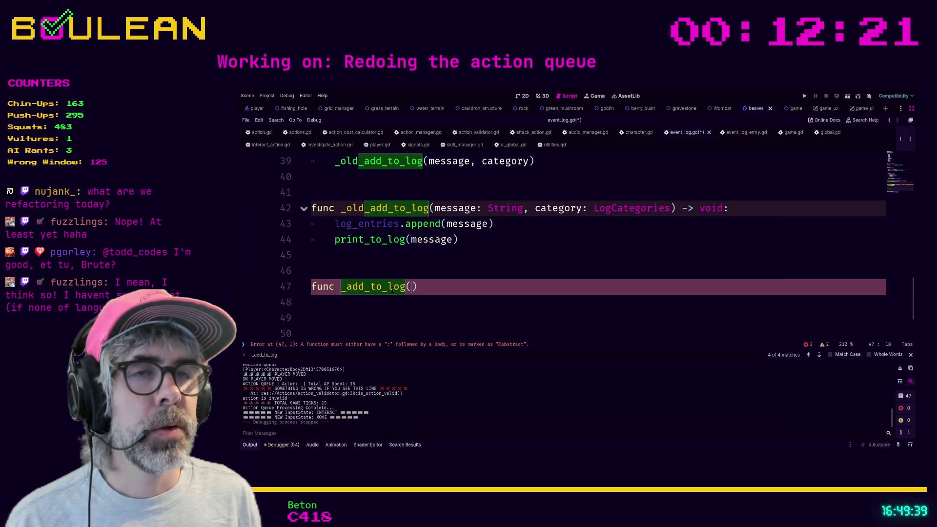
type("log_entry")
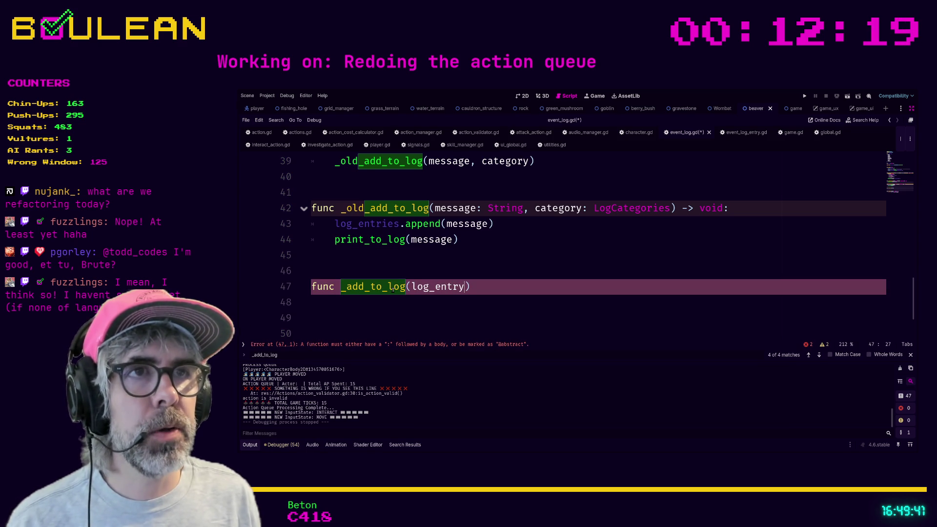
type(": Even")
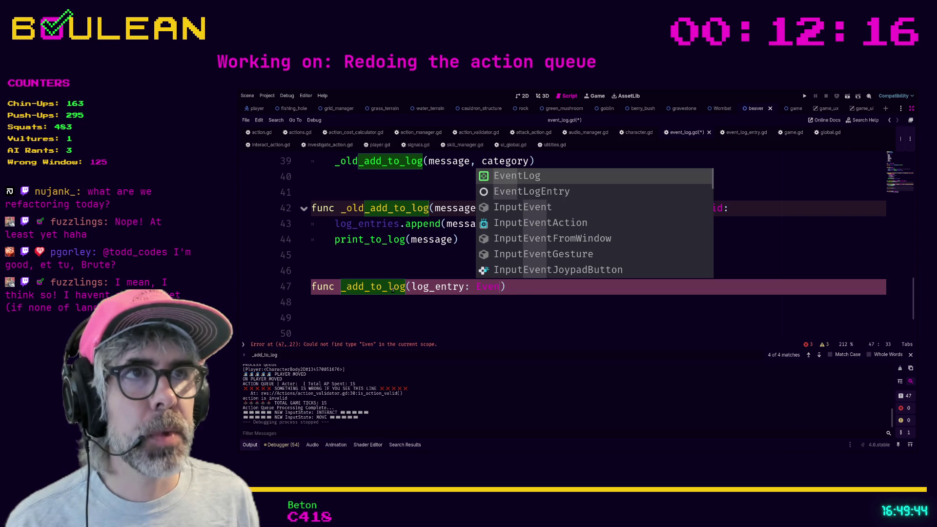
key("Down")
key("Return")
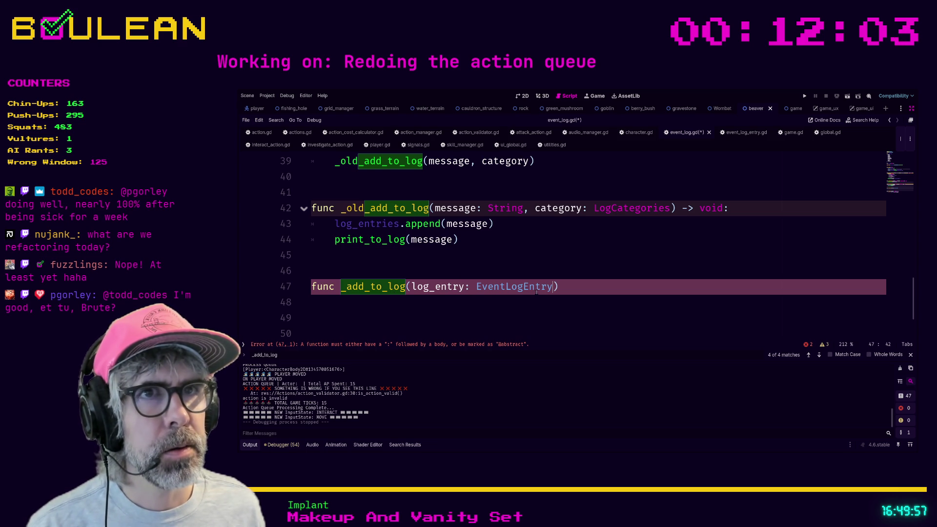
key("End")
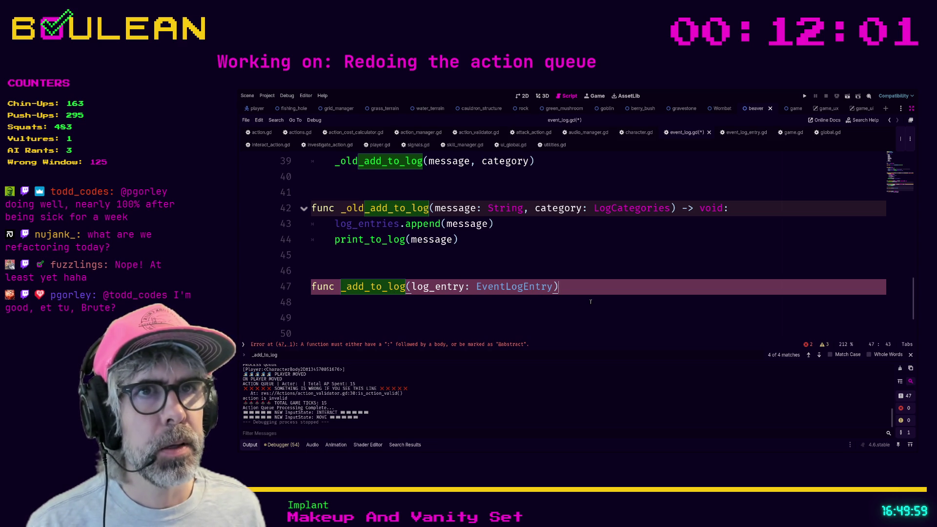
key("Return")
key("Tab")
type("log")
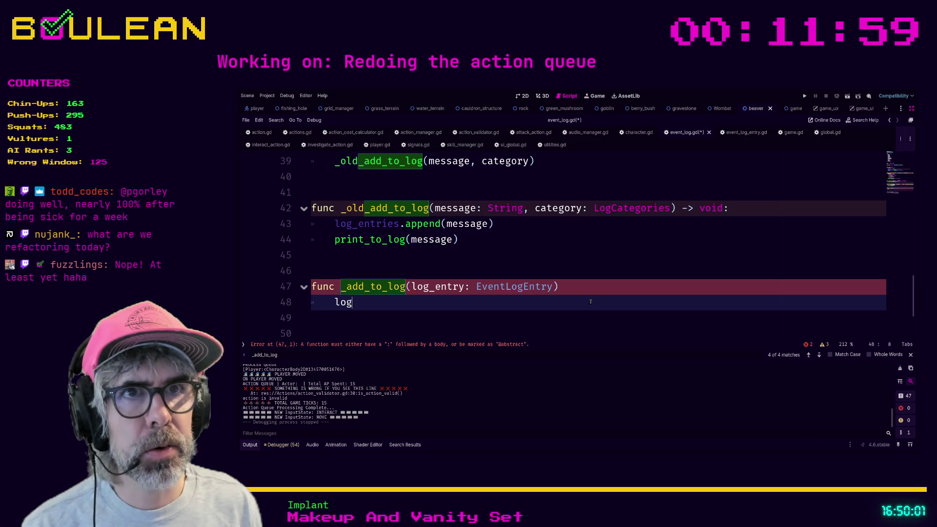
type("_entries.ap")
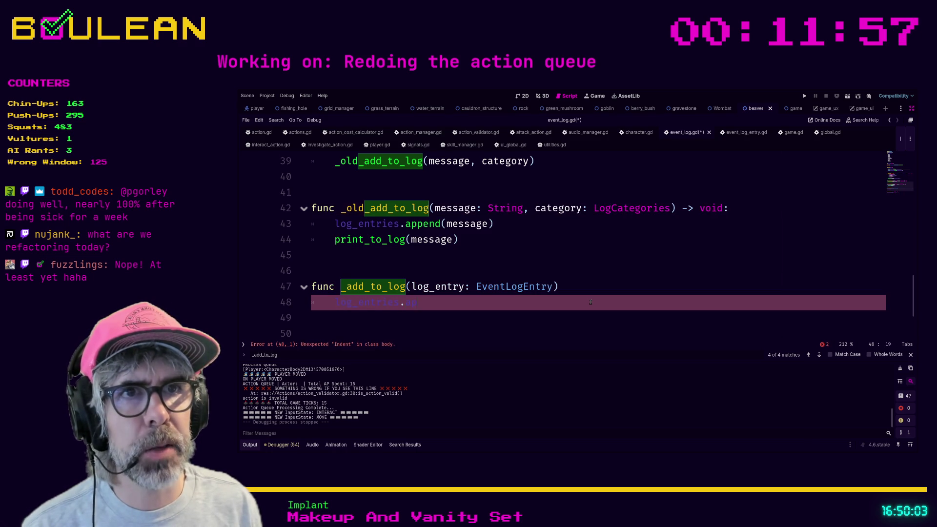
type("pend(log")
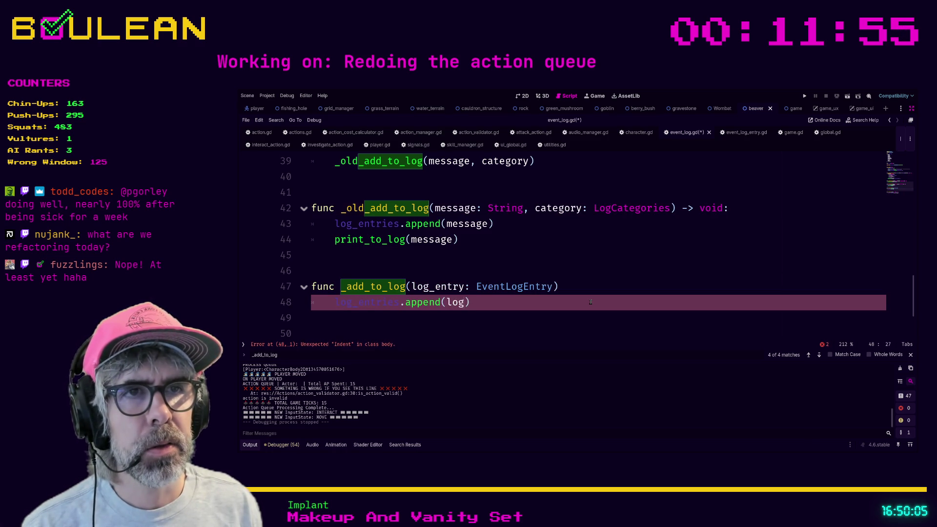
type("_entry")
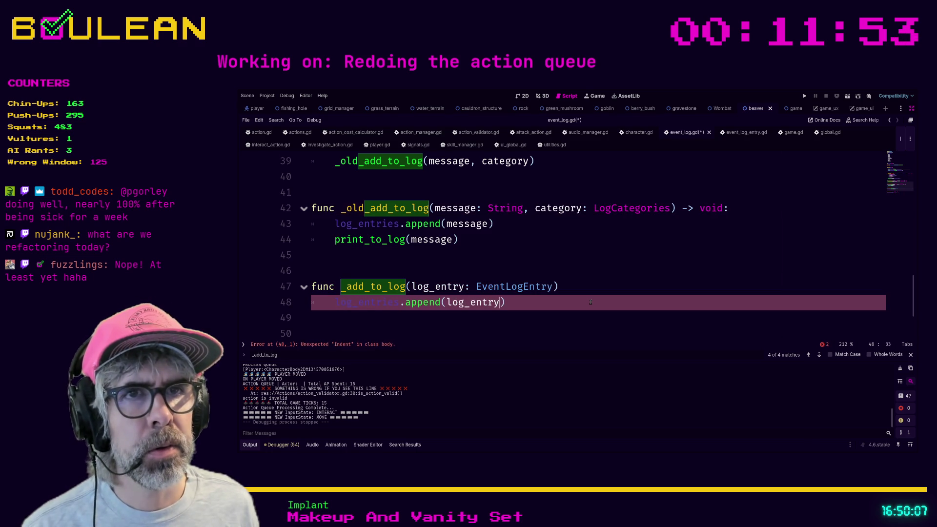
type(")")
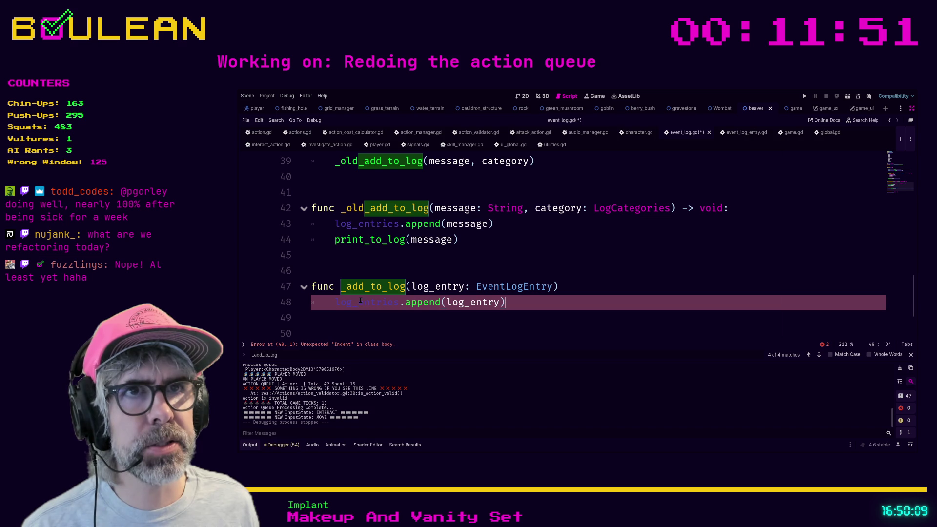
- Type the log_entries declaration as an array of EventLogEntry: [EventLogEntry]
left_click(361, 302, "ctrl")
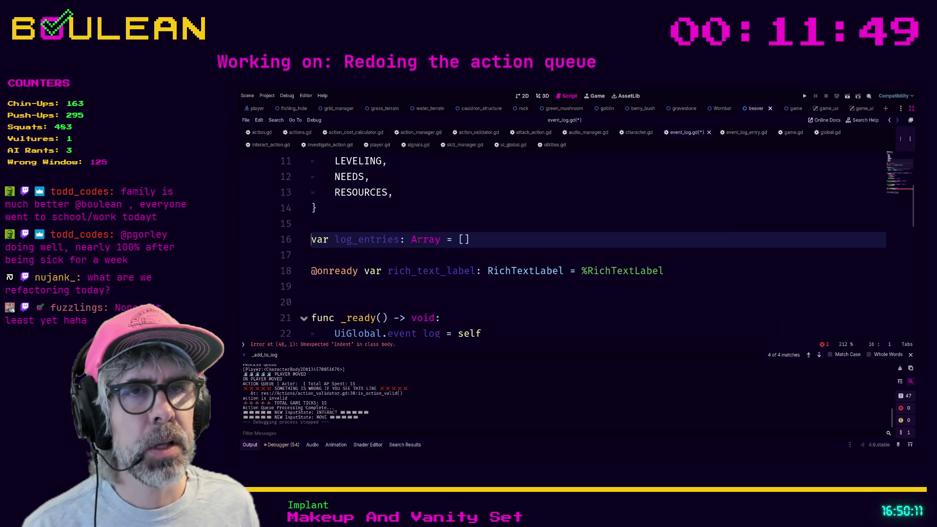
left_click(463, 240)
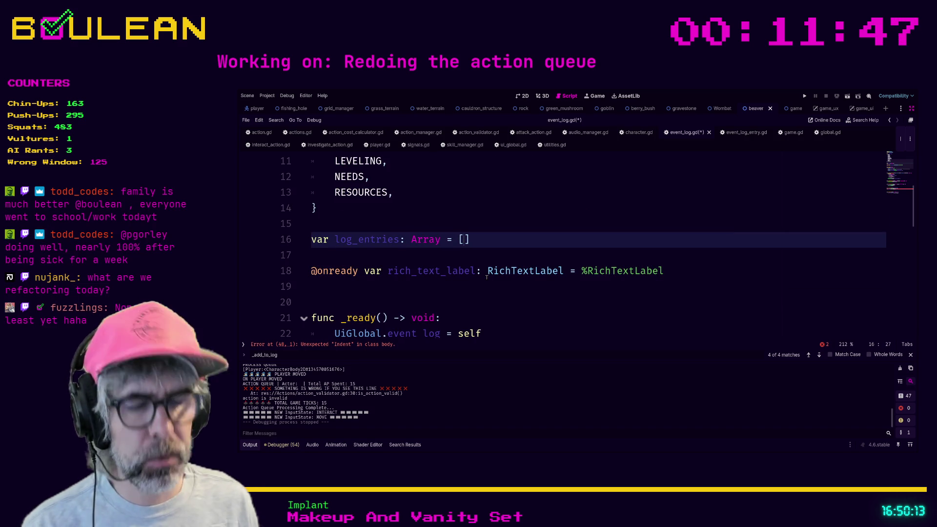
type("Log")
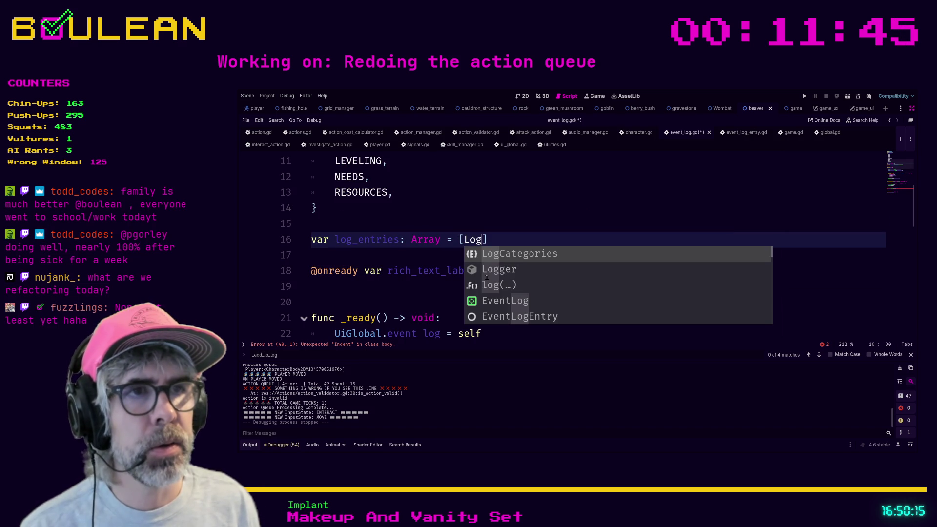
key("Down")
key("Down")
key("Down")
key("Return")
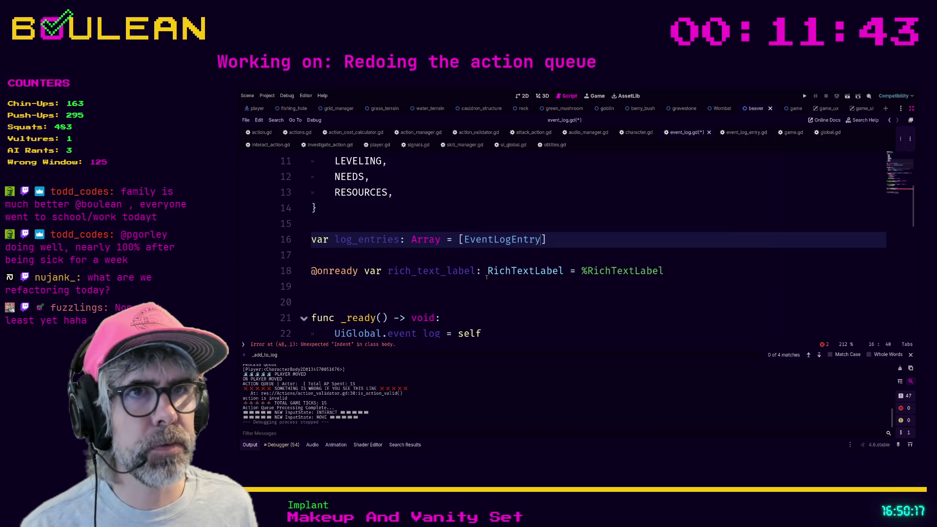
left_click(487, 278)
scroll(488, 277, "down", 8)
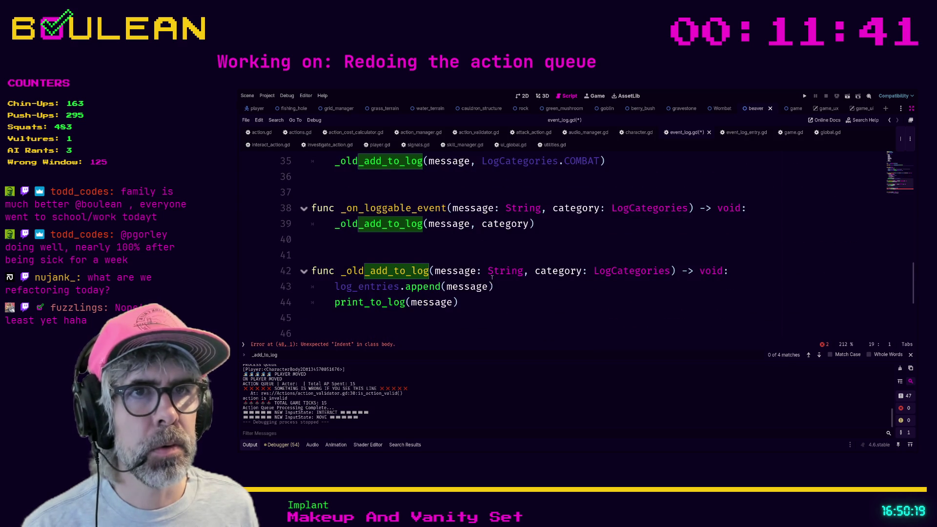
left_click(483, 303)
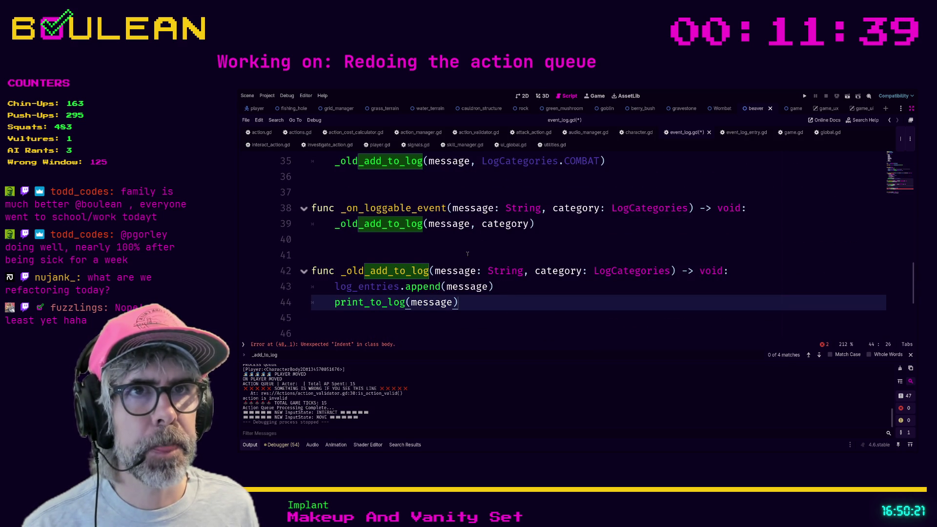
scroll(467, 254, "down", 2)
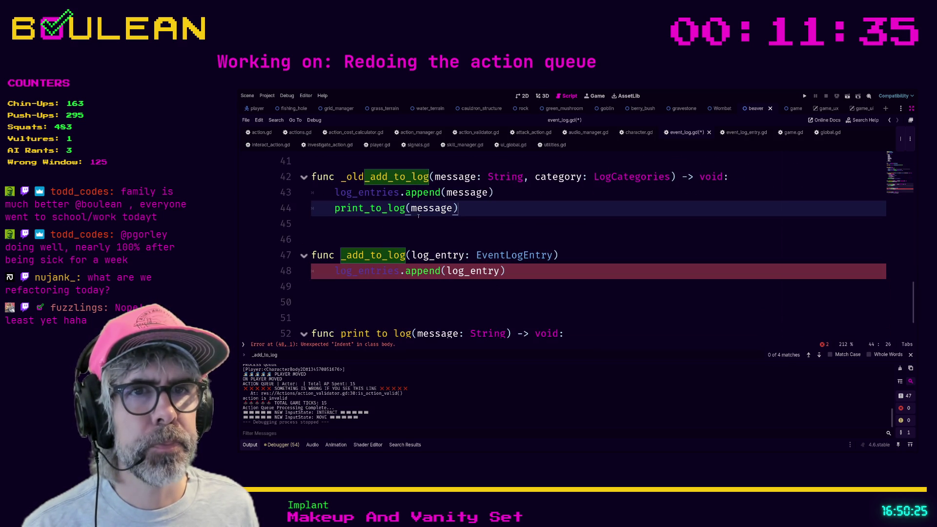
- Give the new _add_to_log header a -> void return type, clearing the error
left_click(334, 272)
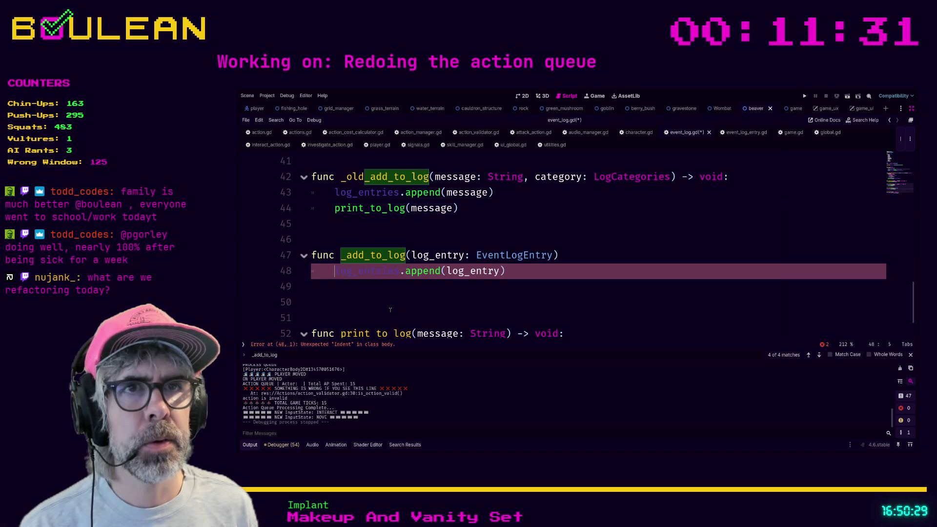
key("Up")
key("End")
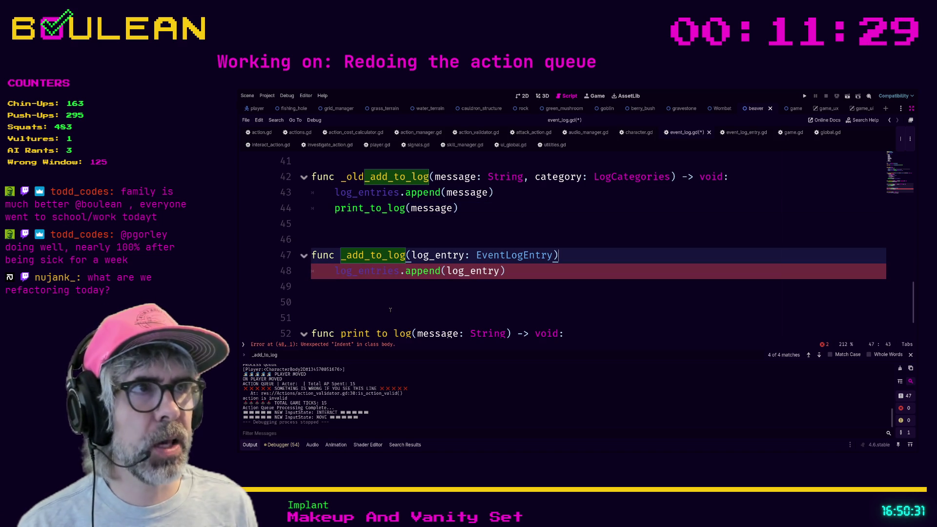
type(" -> void")
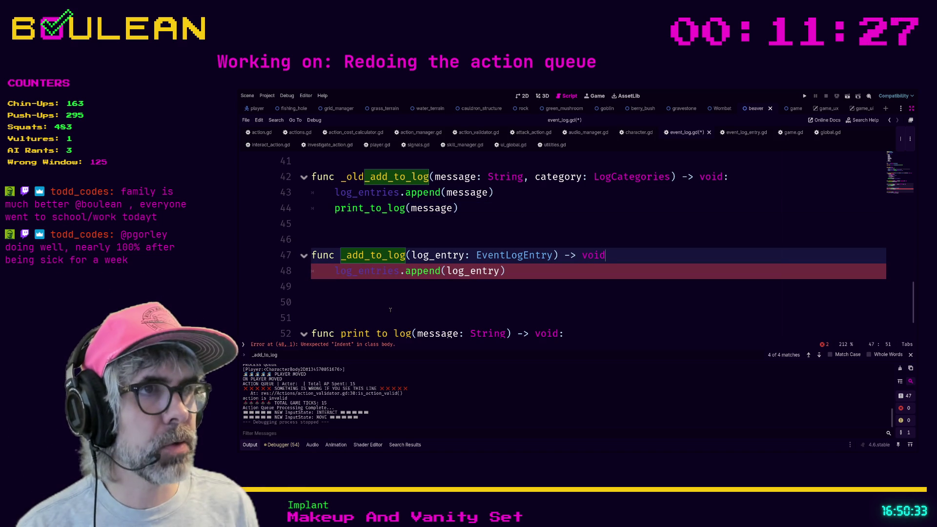
type(":")
key("Down")
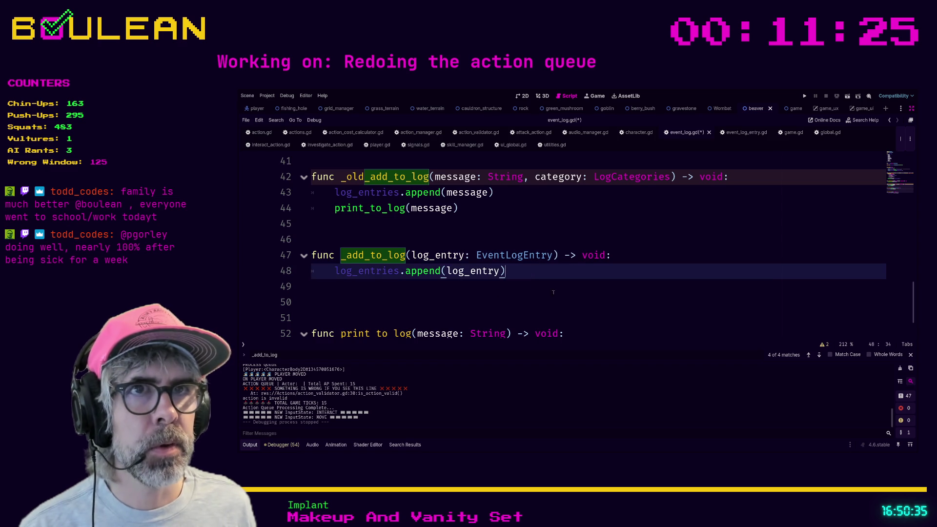
- Add a print_to_log(log_entry.message) call to the new function's body
key("Return")
type("pri")
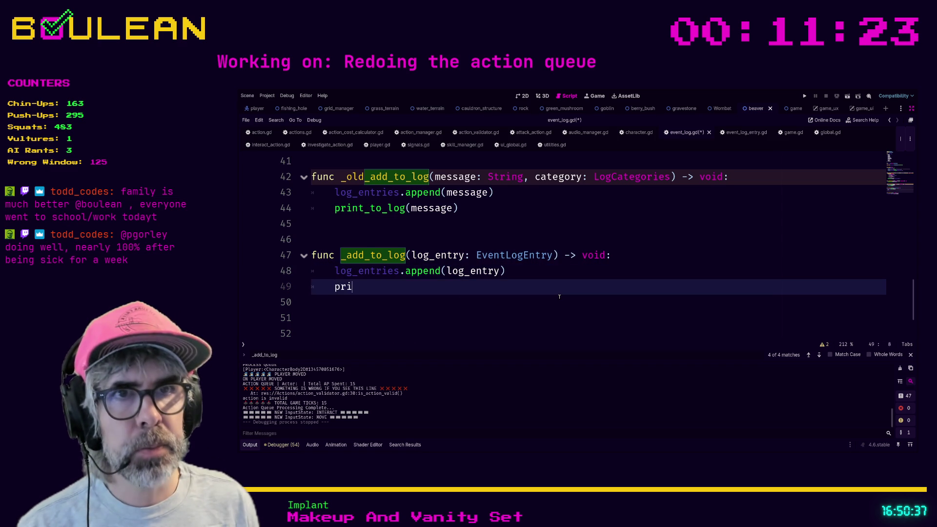
type("nt")
key("Return")
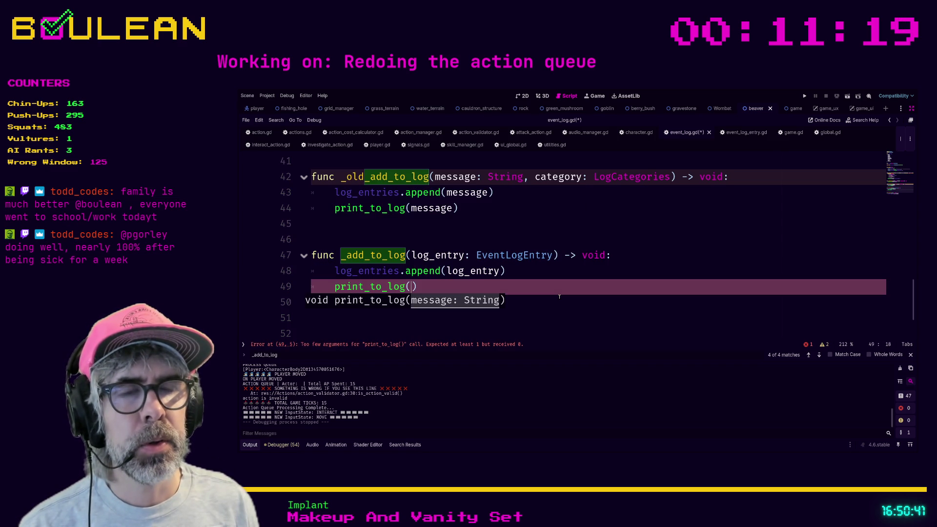
type("log")
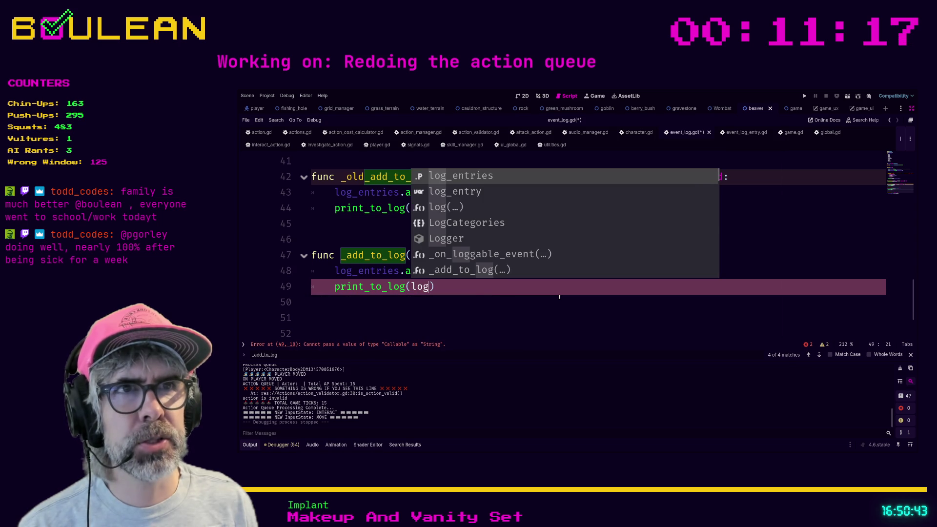
key("Return")
key("BackSpace")
key("BackSpace")
key("BackSpace")
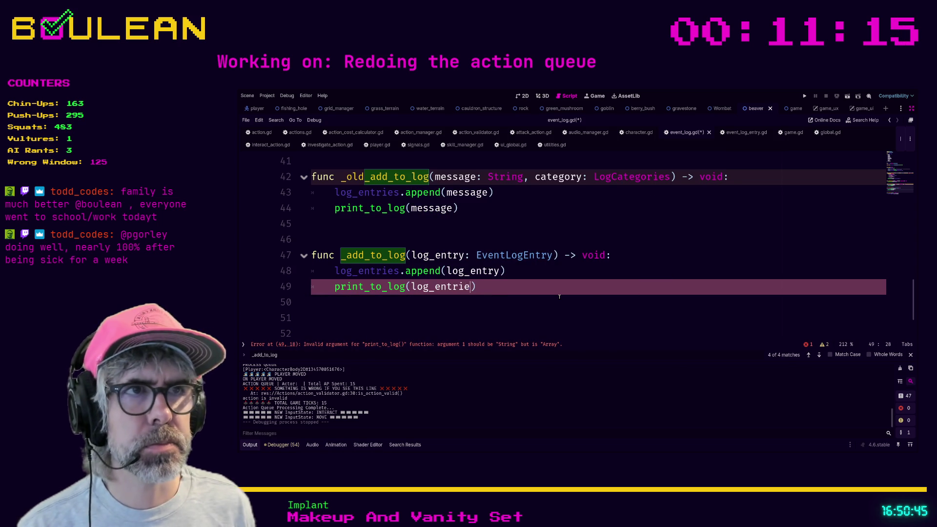
key("BackSpace")
key("BackSpace")
key("BackSpace")
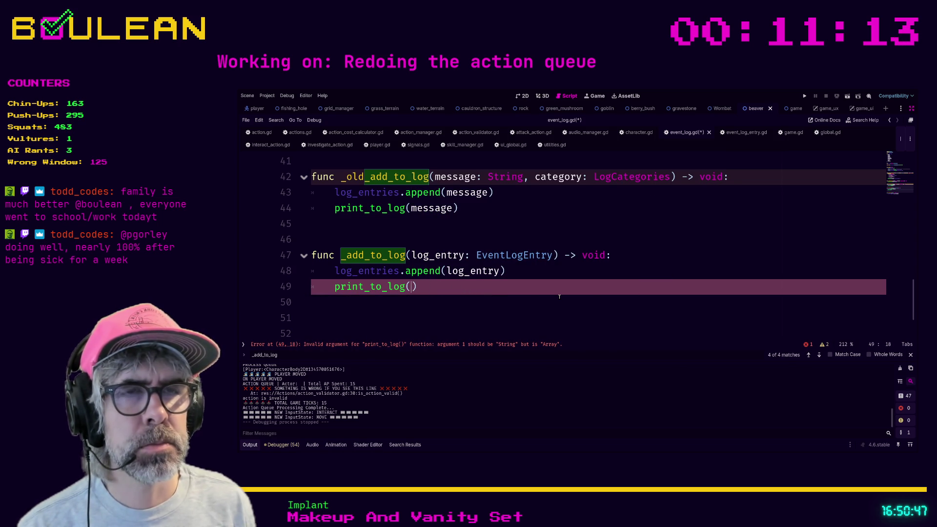
type("log")
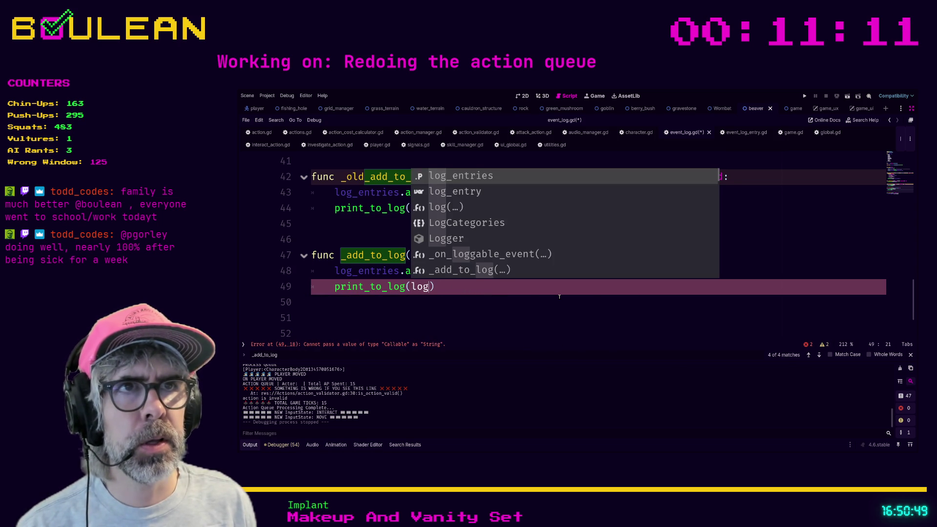
key("Down")
key("Return")
type(".")
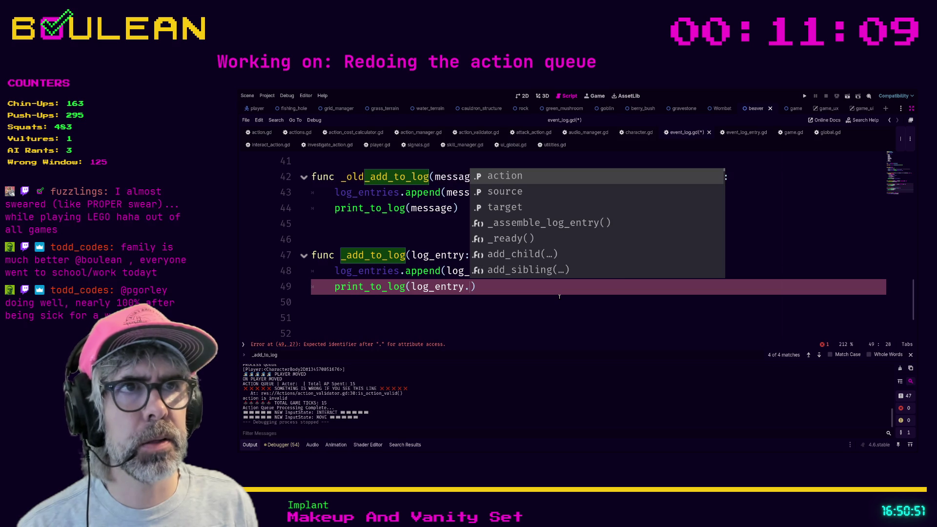
type("message")
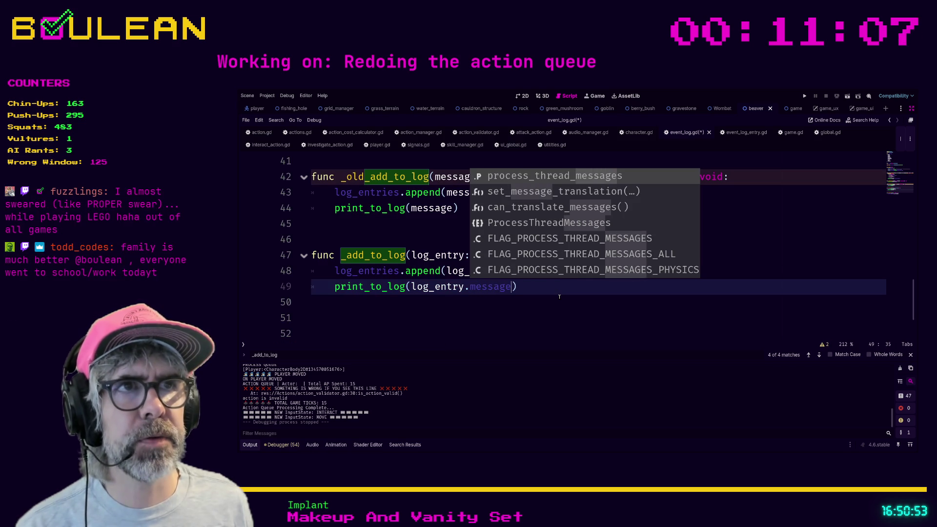
left_click(559, 296)
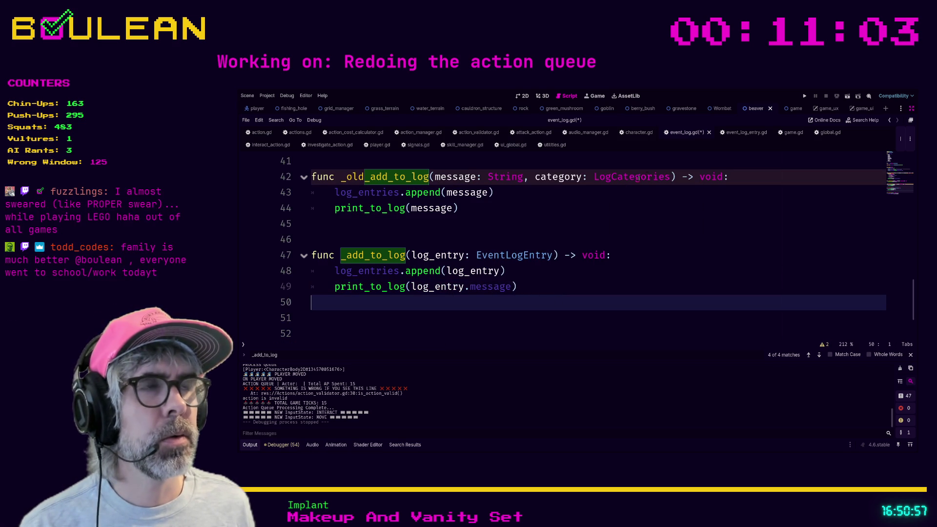
- Add var text: String = "" on line 7 of event_log_entry.gd and save it
double_click(494, 285)
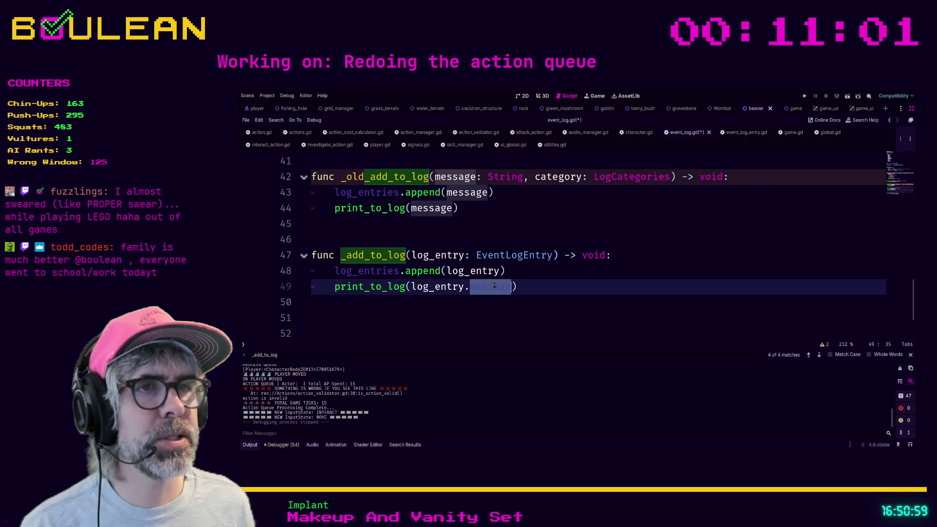
left_click(720, 133)
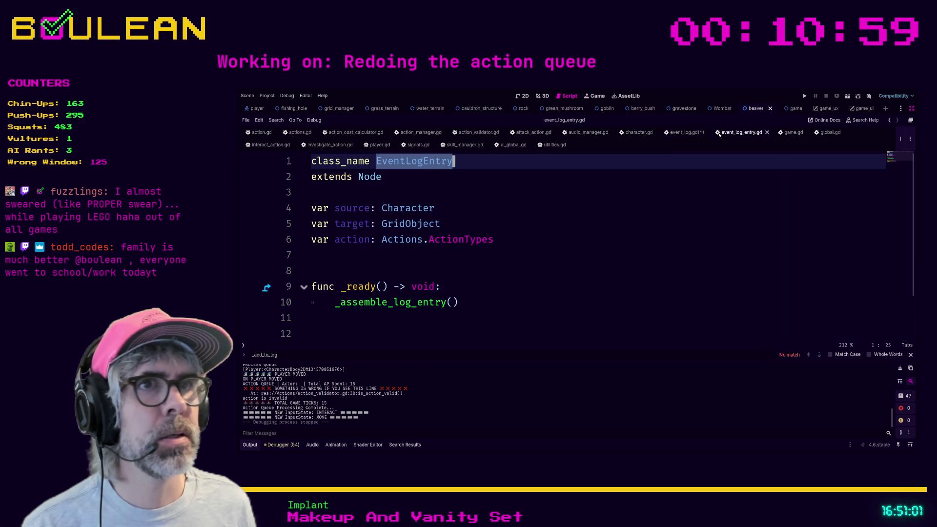
left_click(457, 257)
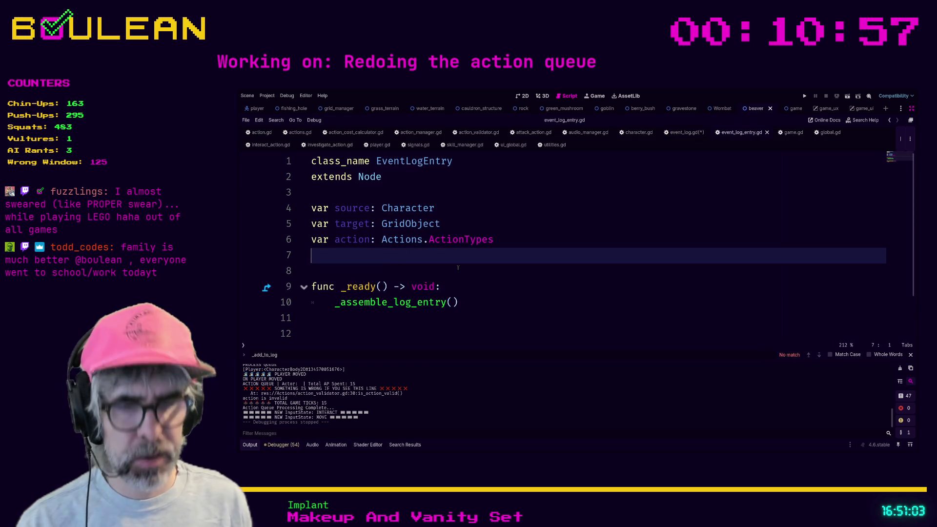
type("var text: Strin")
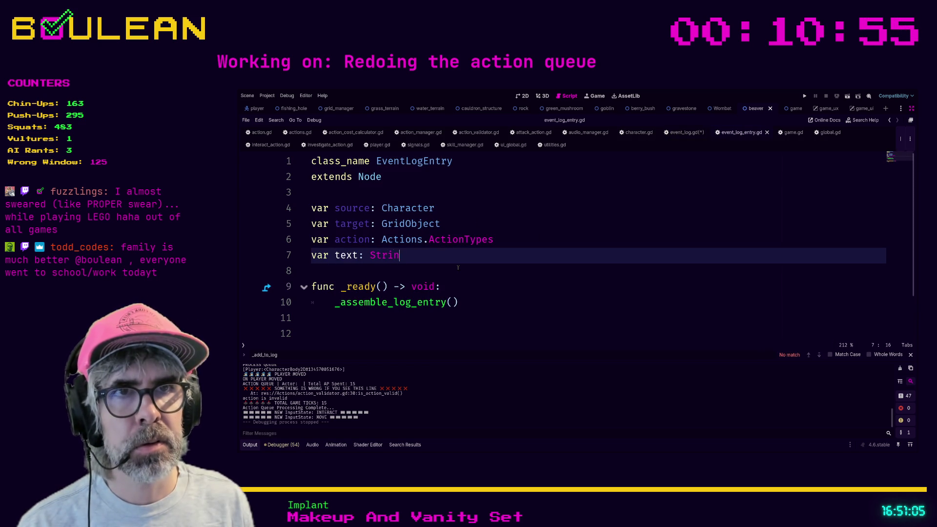
type("g")
key("Escape")
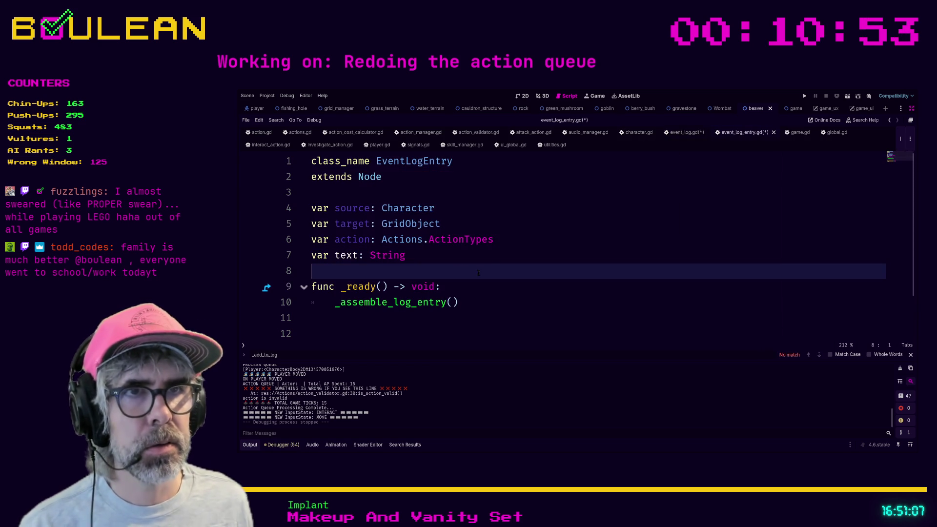
type(" =")
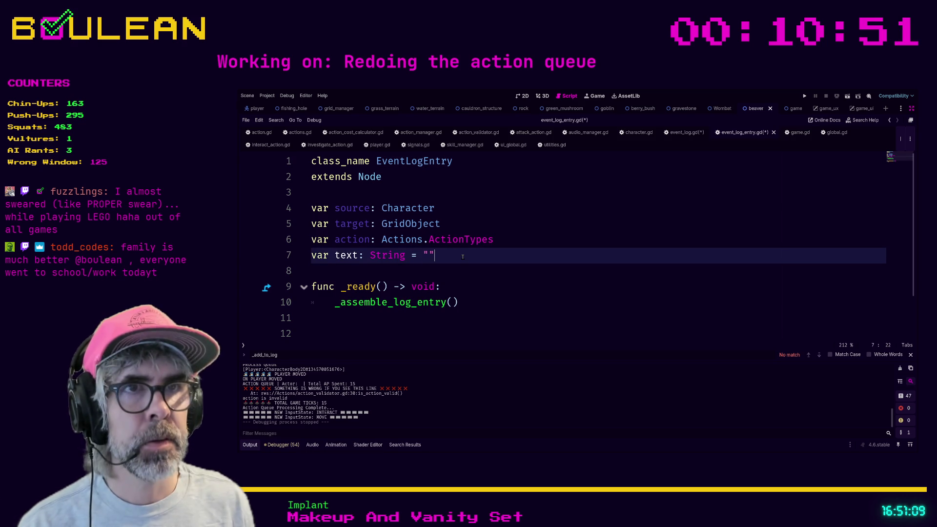
key("ctrl+s")
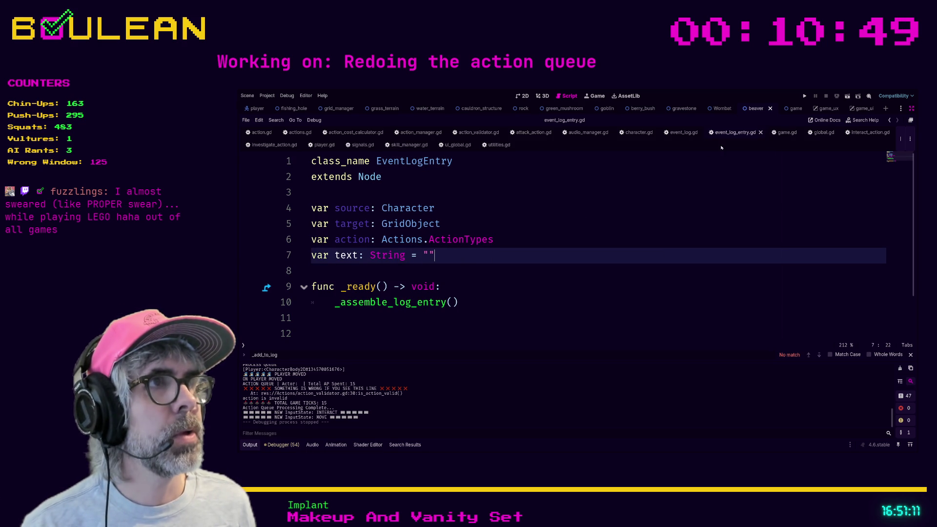
- In event_log.gd, replace log_entry.message with log_entry.text on line 49
left_click(684, 132)
left_click(543, 286)
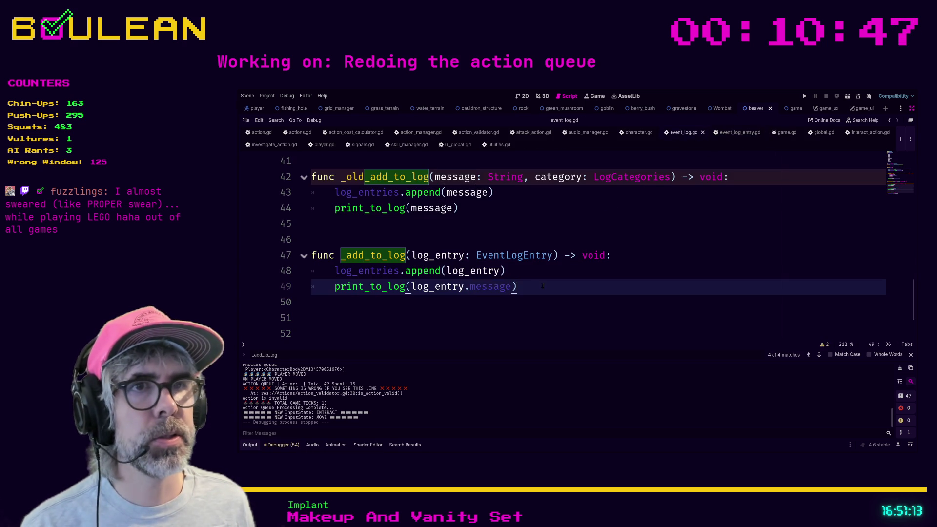
double_click(478, 288)
key("BackSpace")
type("text")
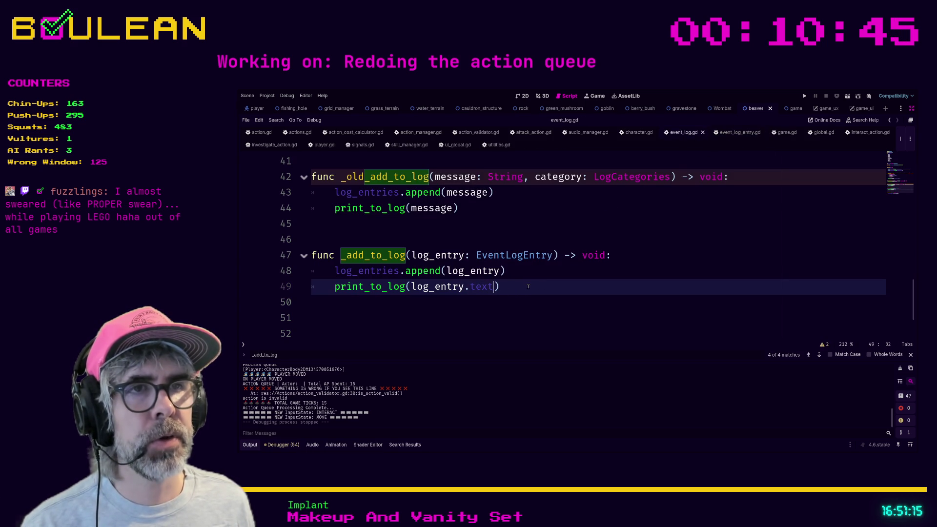
left_click(601, 315)
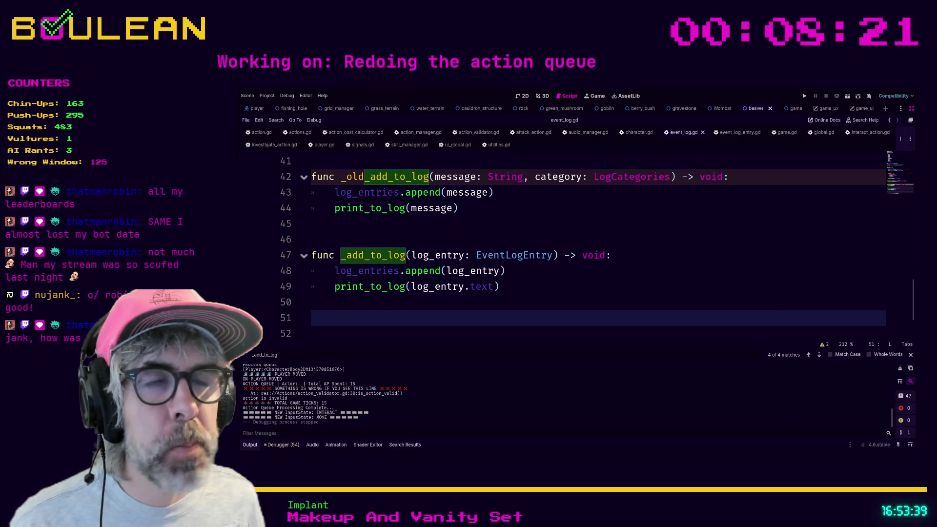
key("Up")
scroll(421, 312, "up", 4)
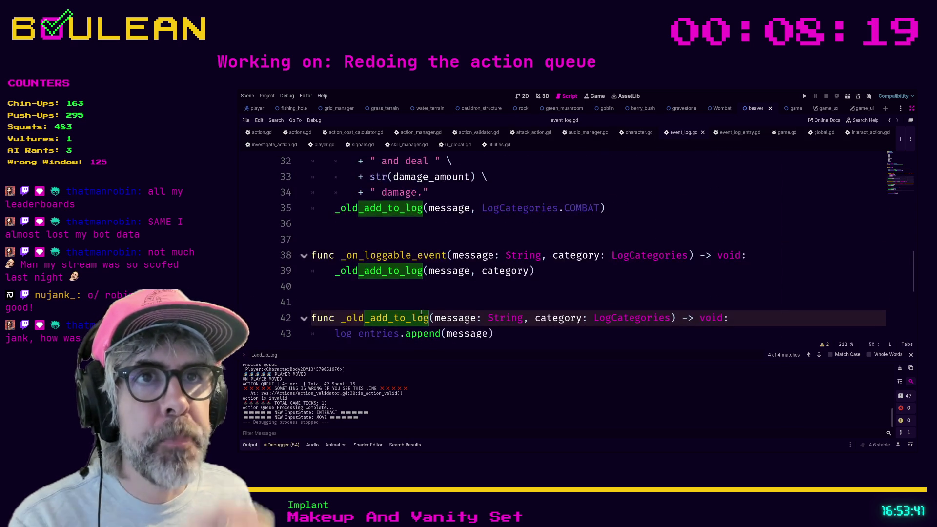
scroll(481, 288, "up", 2)
scroll(481, 288, "up", 2)
scroll(481, 288, "down", 1)
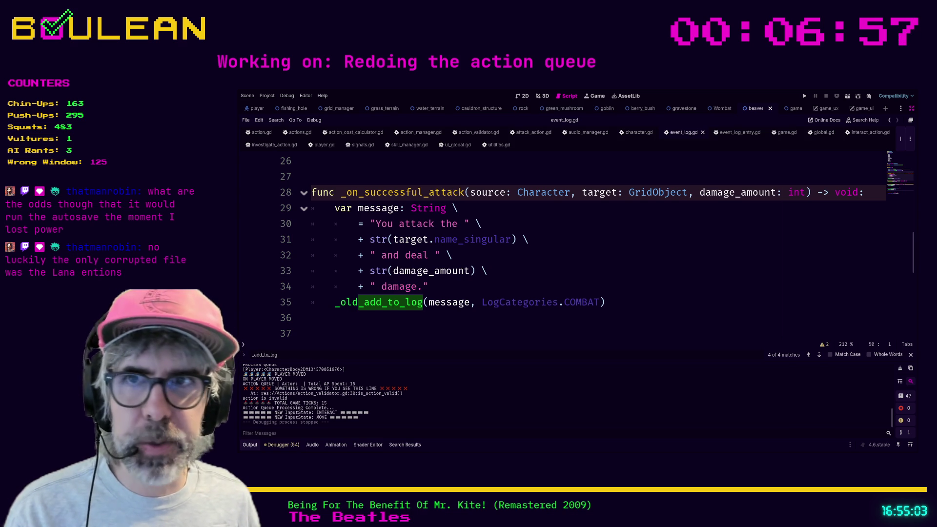
left_click(406, 321)
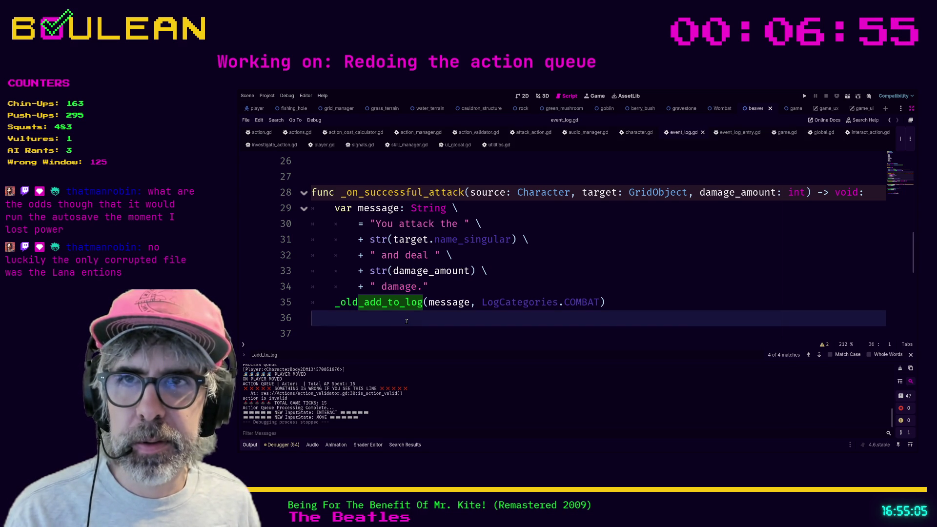
left_click(359, 326)
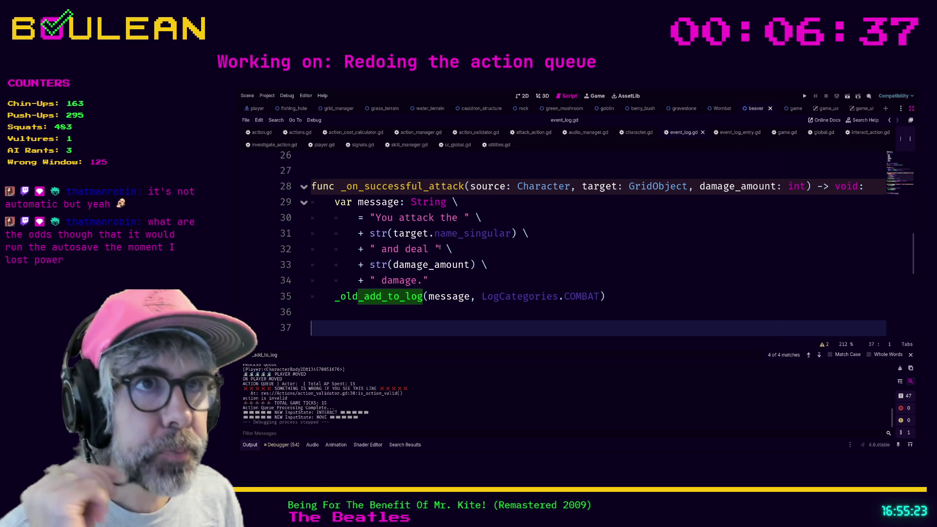
- Insert blank lines below _on_successful_attack and start an unfinished func _create_attack_ header
scroll(439, 248, "up", 1)
scroll(390, 293, "down", 1)
key("Up")
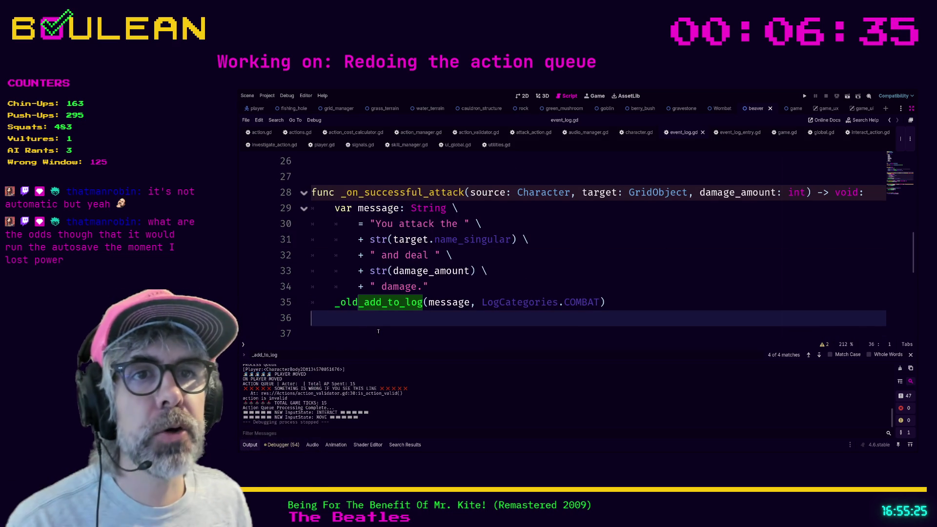
key("Return")
key("Return")
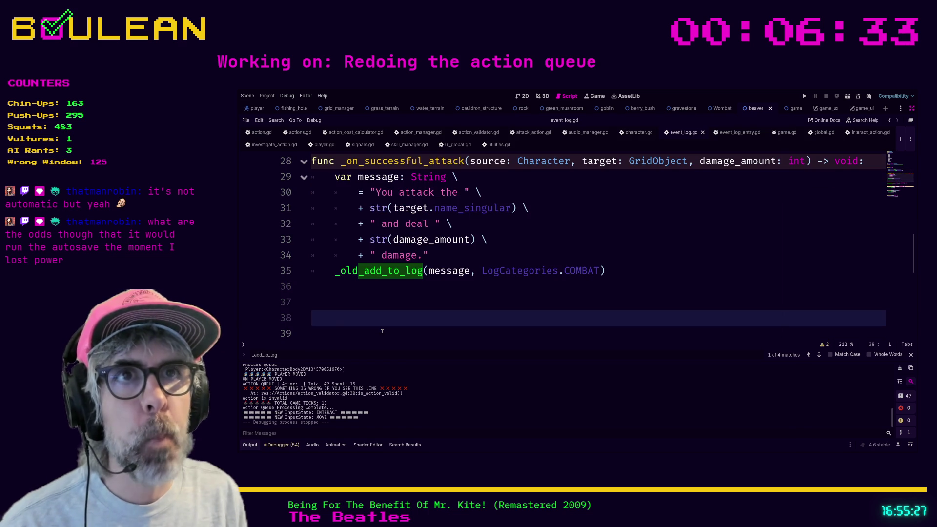
type("fun")
type("c _create")
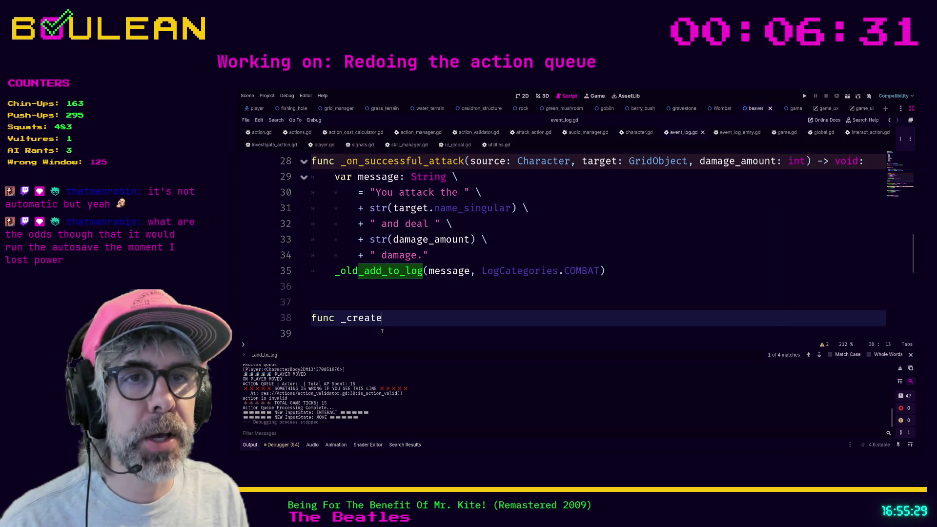
type("_attack_")
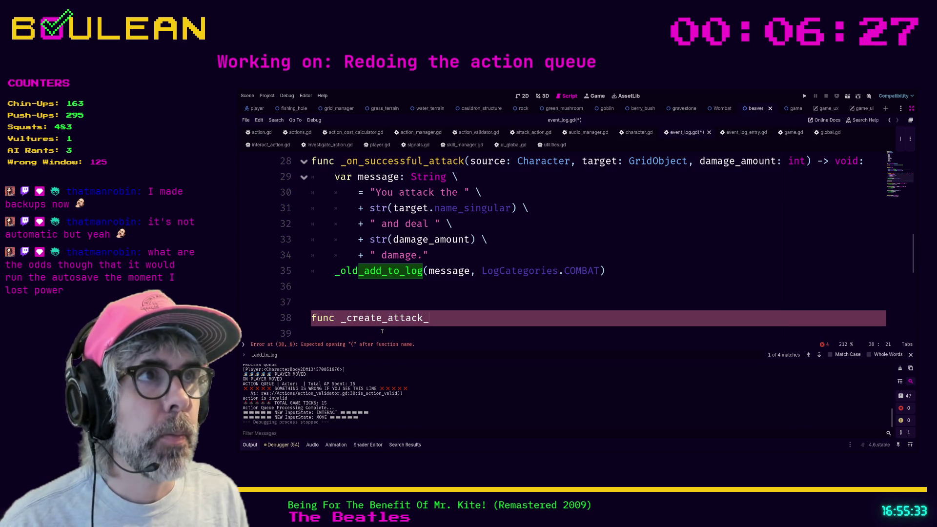
type("even")
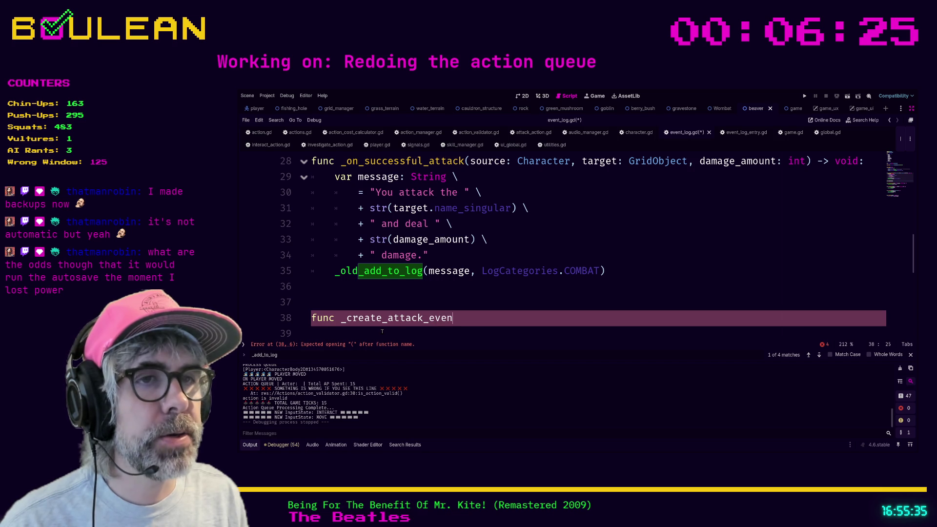
type("t")
key("BackSpace")
key("BackSpace")
key("BackSpace")
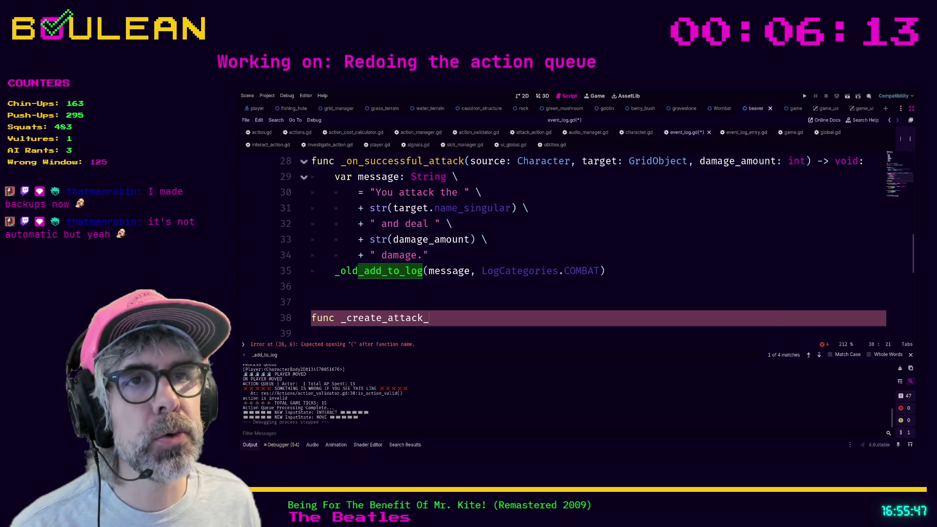
- After line 34, declare var new_log_entry: EventLogEntry = EventLogEntry.new()
left_click(454, 257)
key("Return")
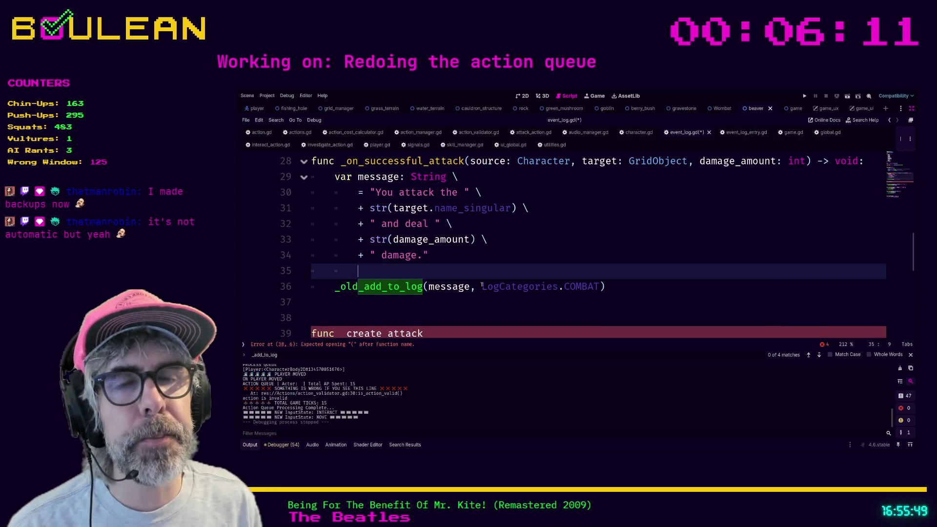
type("var new")
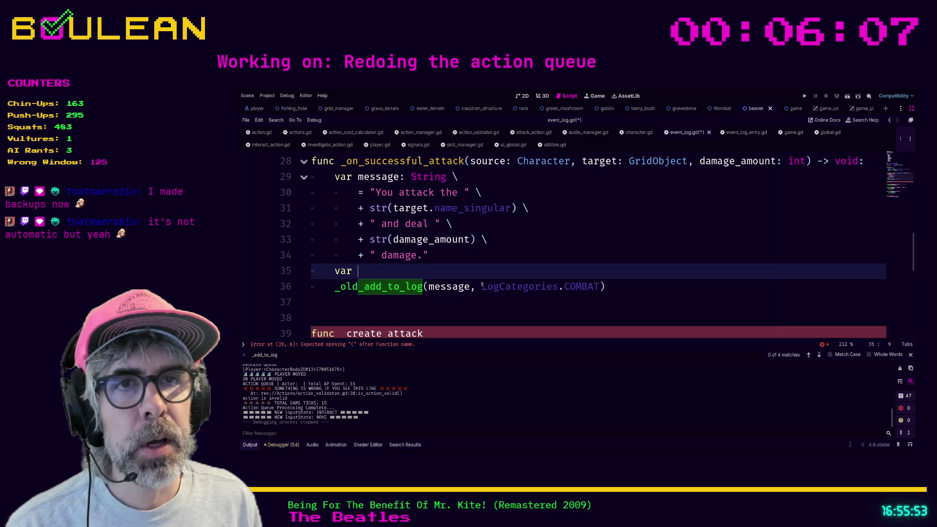
type("_ev")
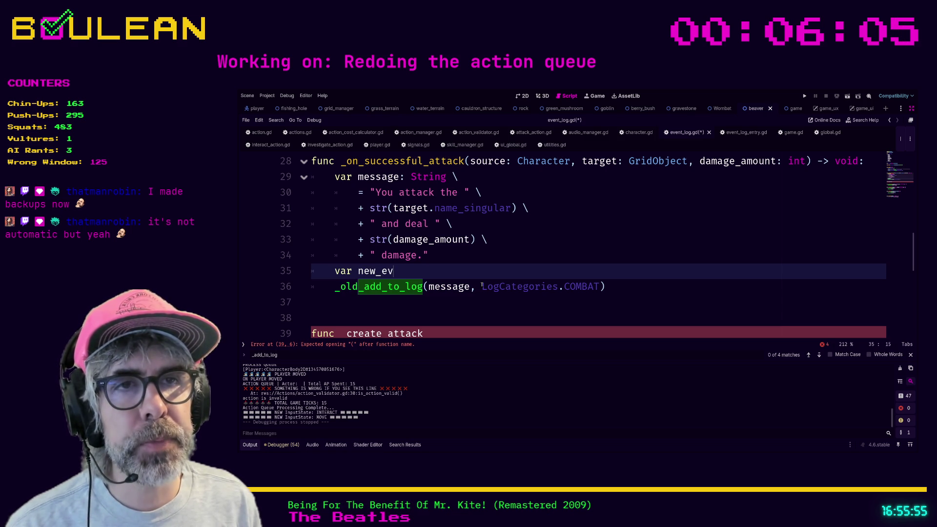
type("en")
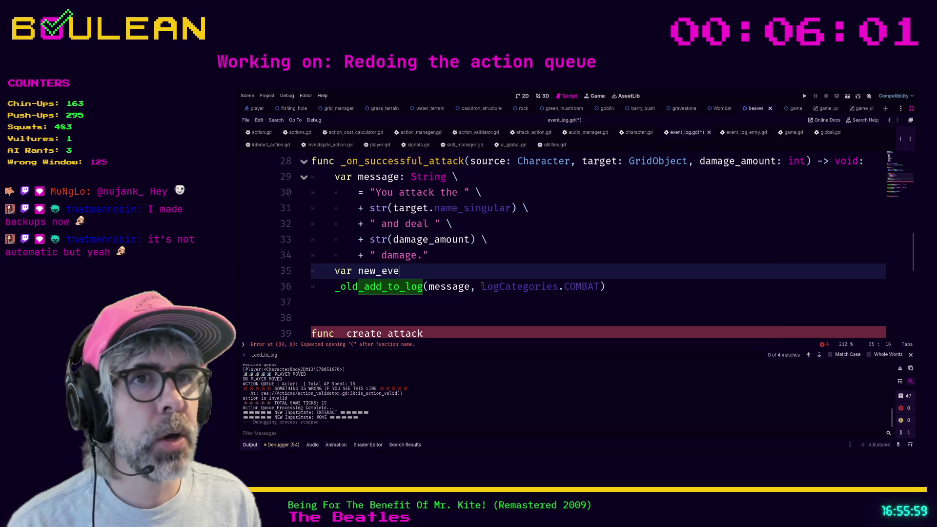
key("BackSpace")
key("BackSpace")
key("BackSpace")
type("log_e")
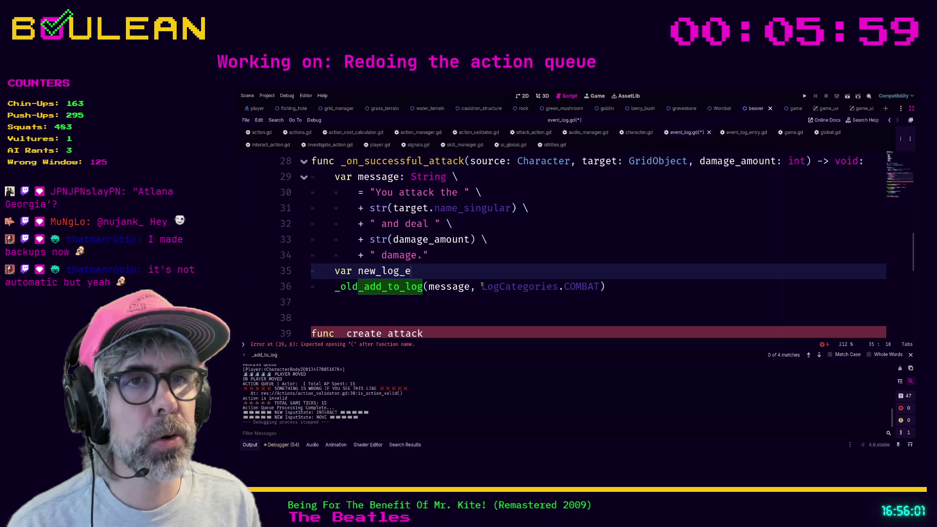
type("ntry: ")
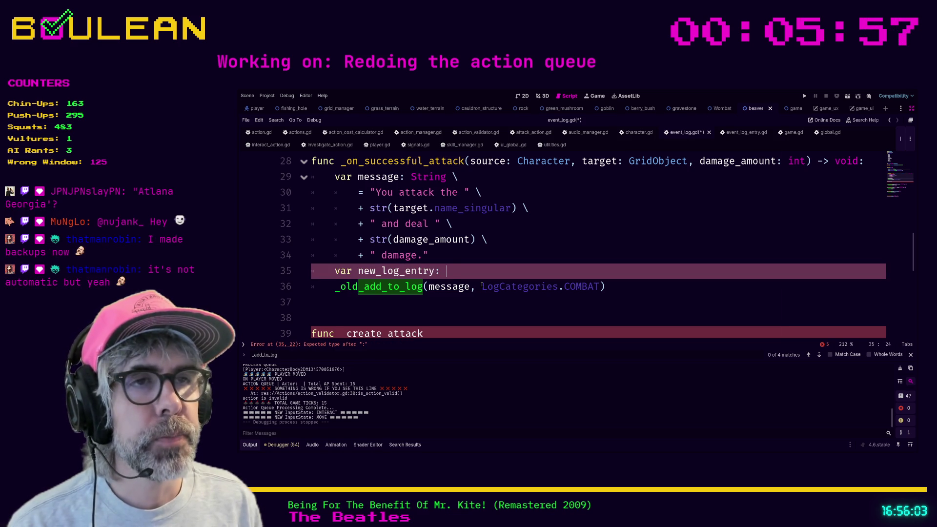
type("LogE")
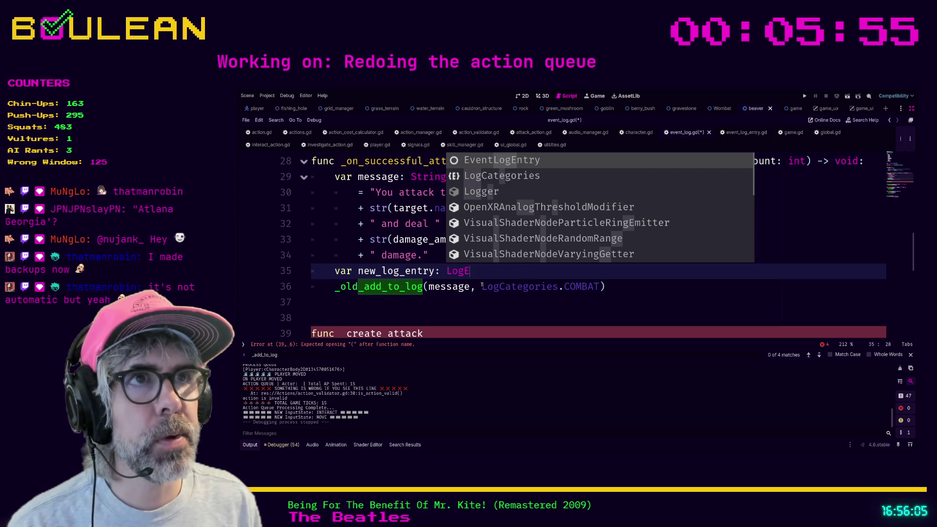
key("Return")
type(".new(")
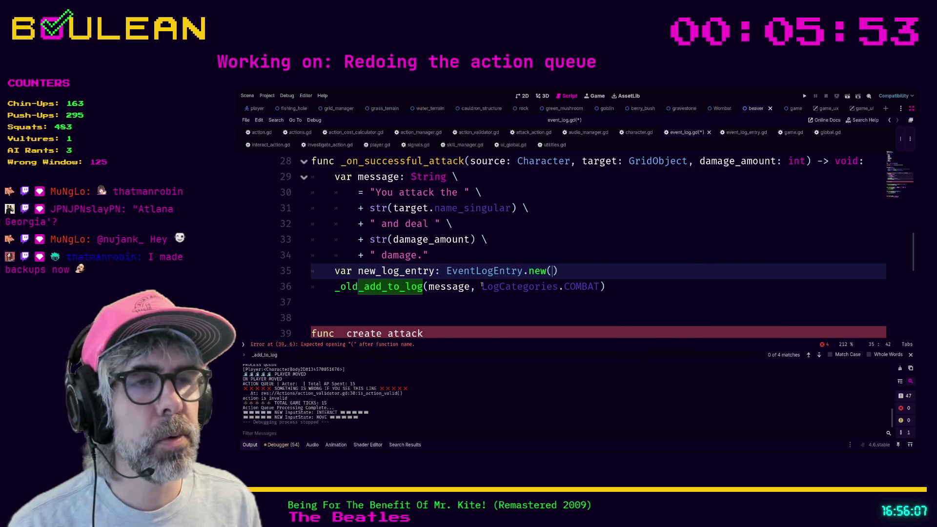
type(")")
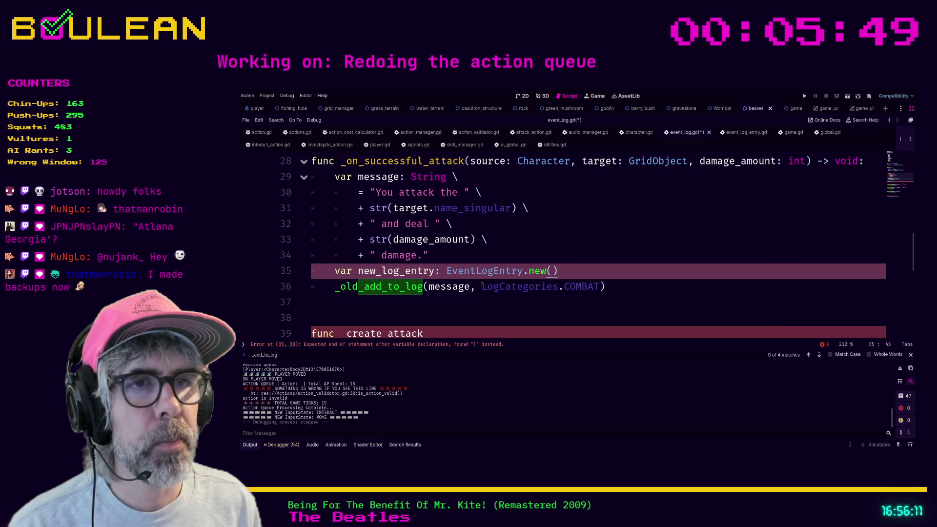
key("BackSpace")
key("BackSpace")
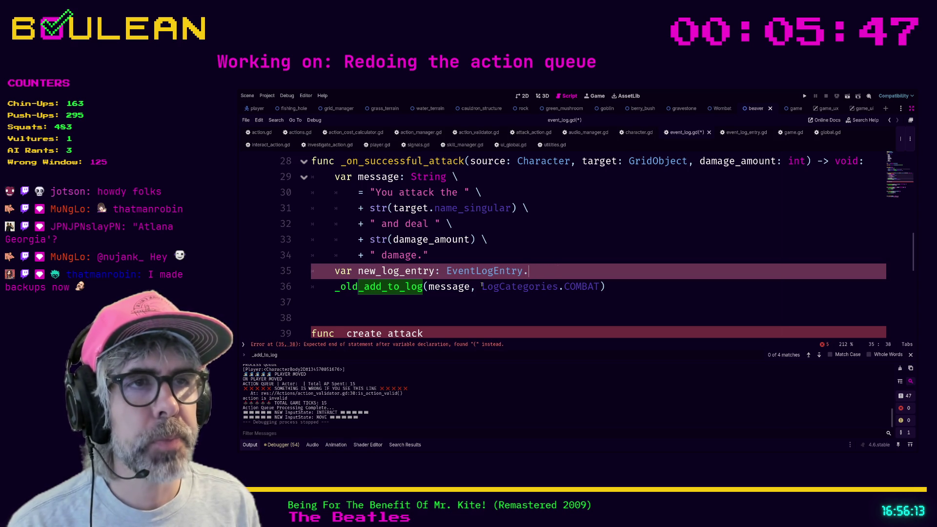
key("BackSpace")
type("= Event")
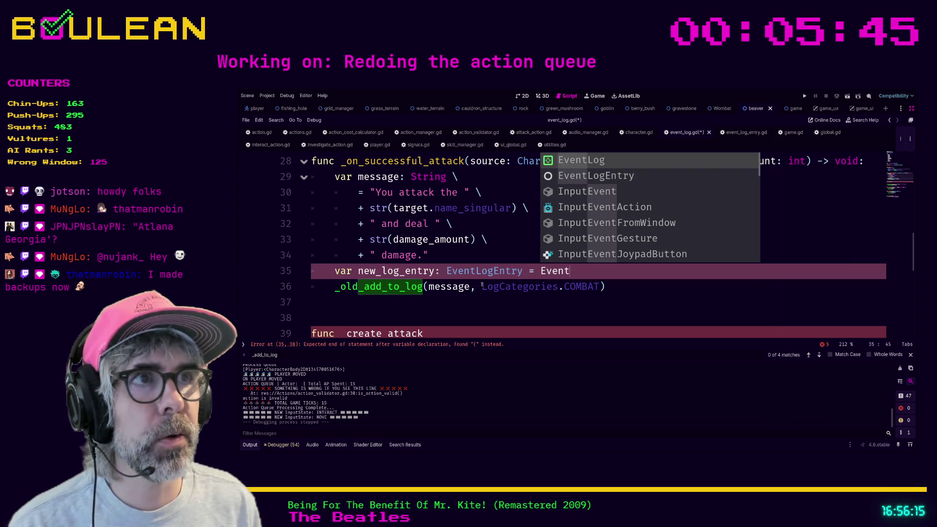
key("Down")
key("Return")
type(".new")
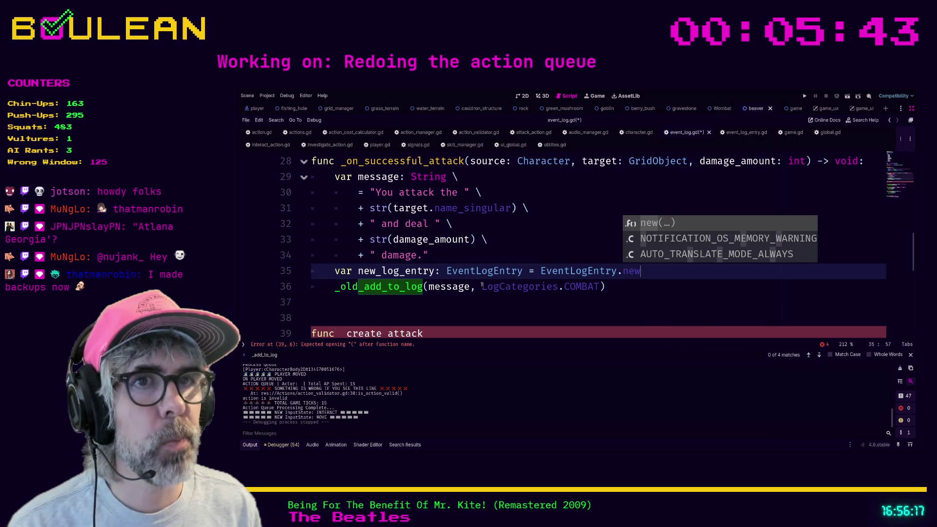
key("Return")
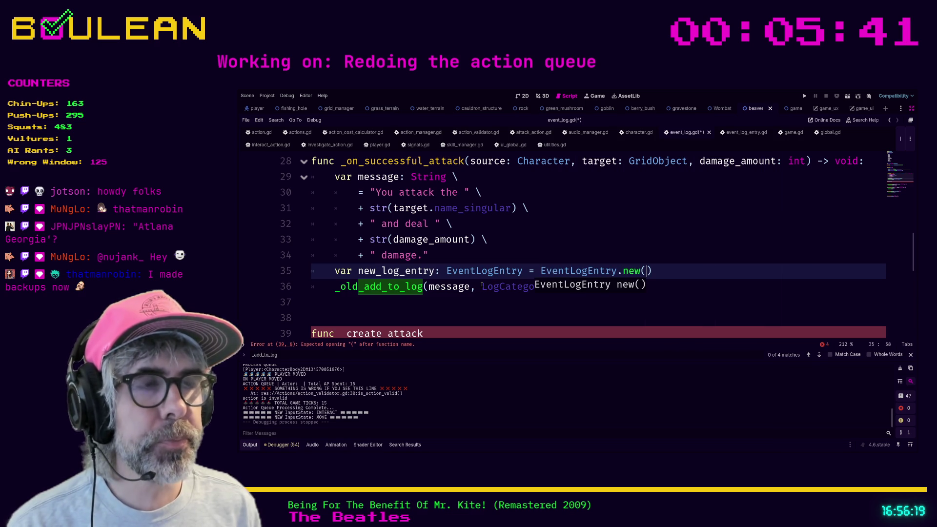
- Set new_log_entry.text = message on the following line
key("End")
key("Return")
type("new")
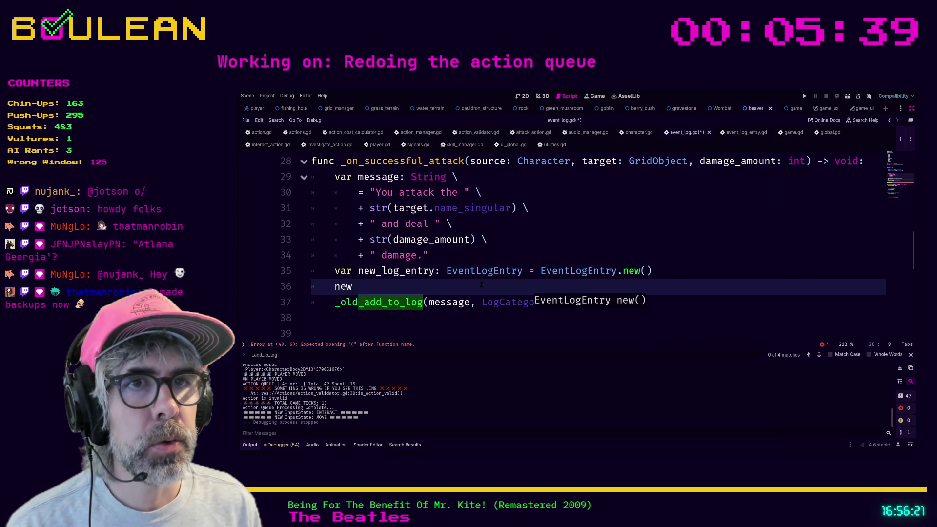
type("_l")
key("Return")
type(".")
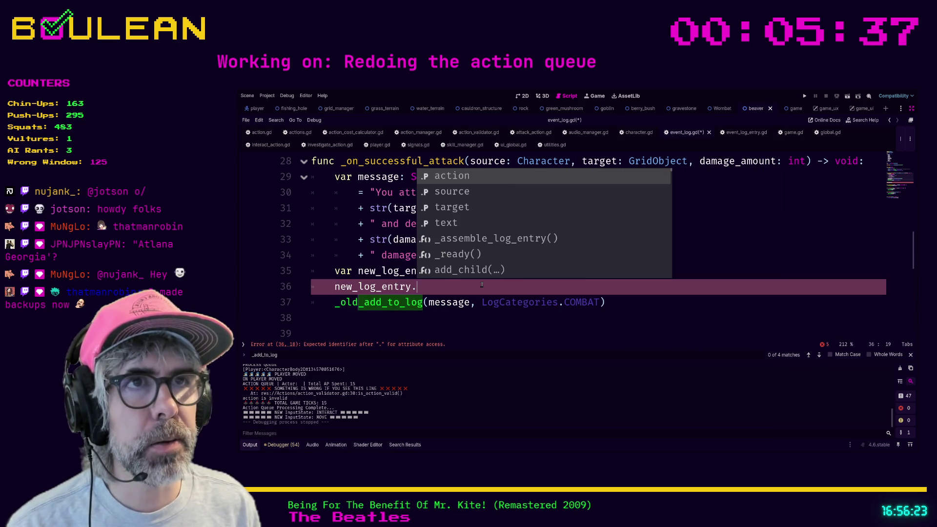
type("text = message")
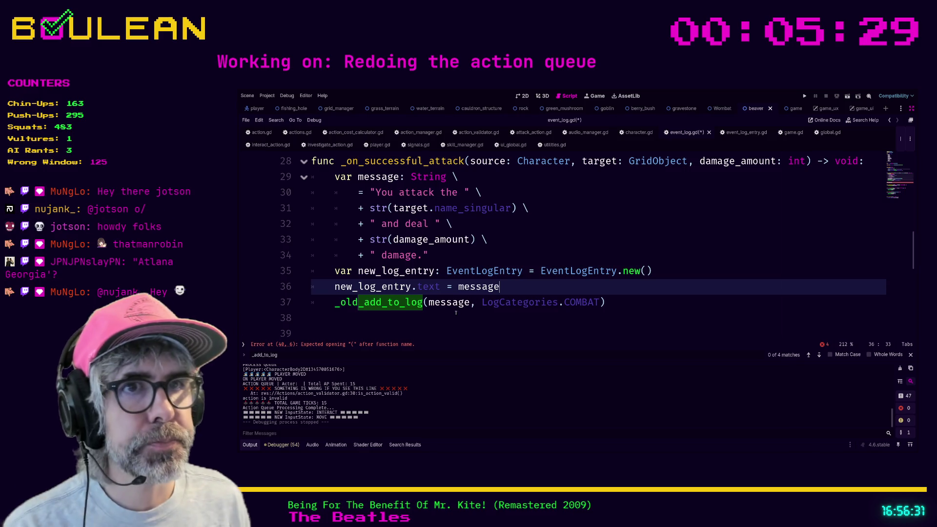
- Comment out the _old_add_to_log call and replace it with _add_to_log(new_log_entry)
scroll(447, 320, "down", 1)
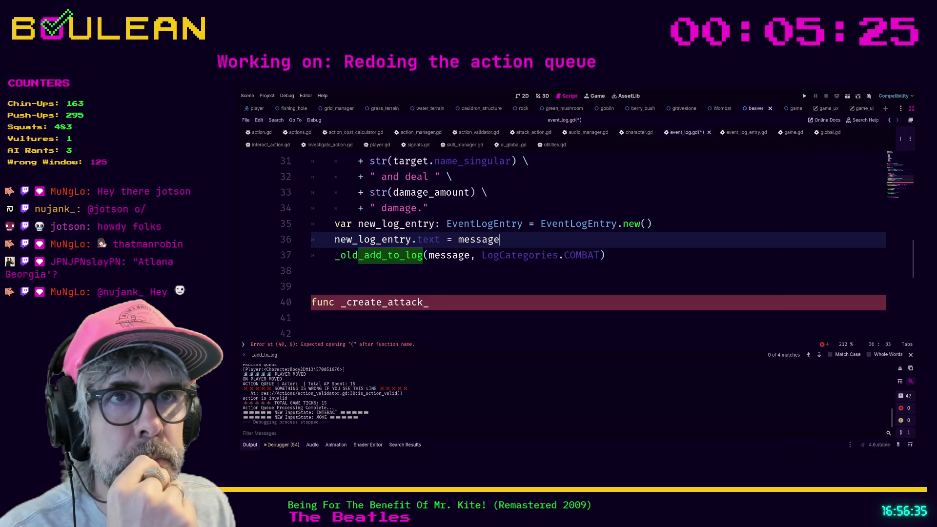
left_click(378, 271)
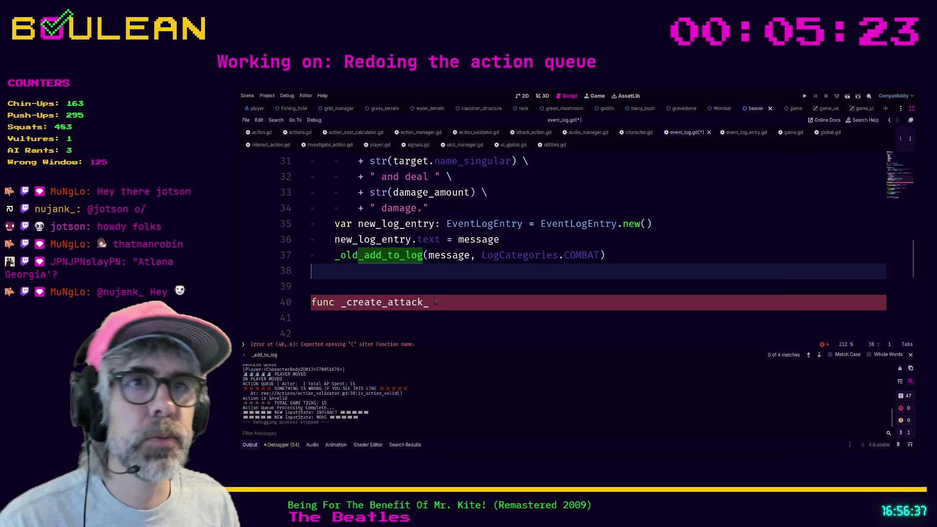
key("Up")
key("ctrl+k")
key("Down")
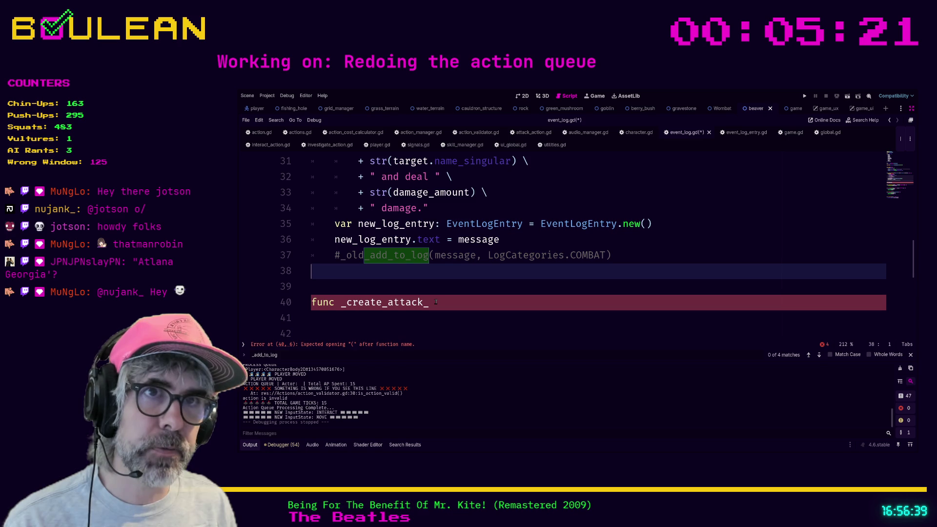
key("Tab")
type("add_to")
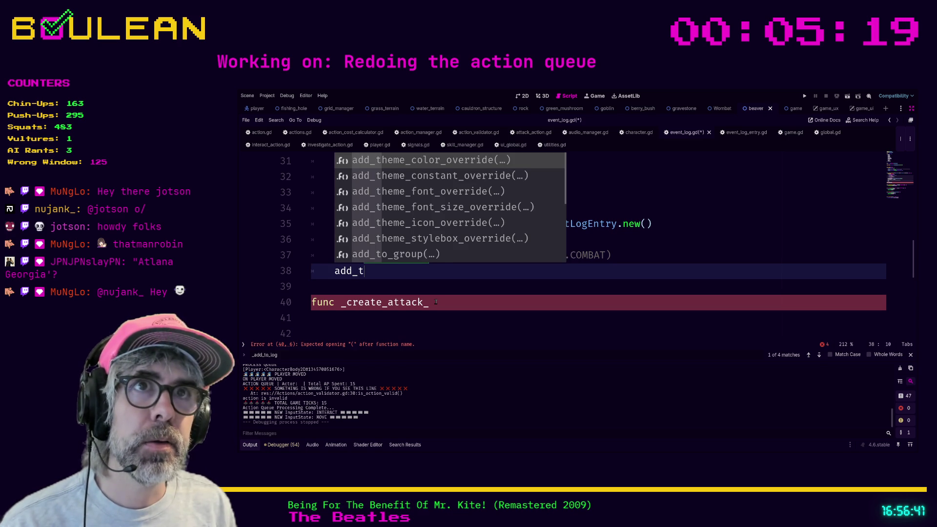
key("Down")
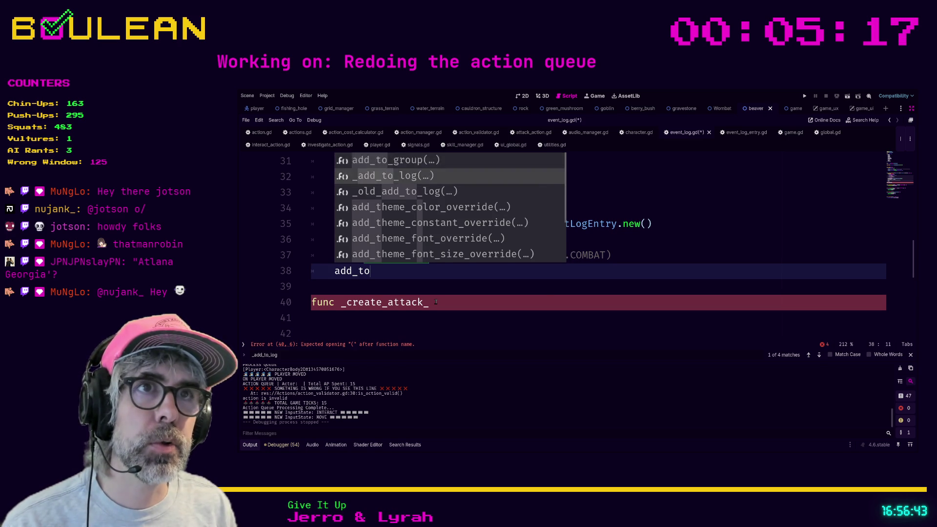
key("Return")
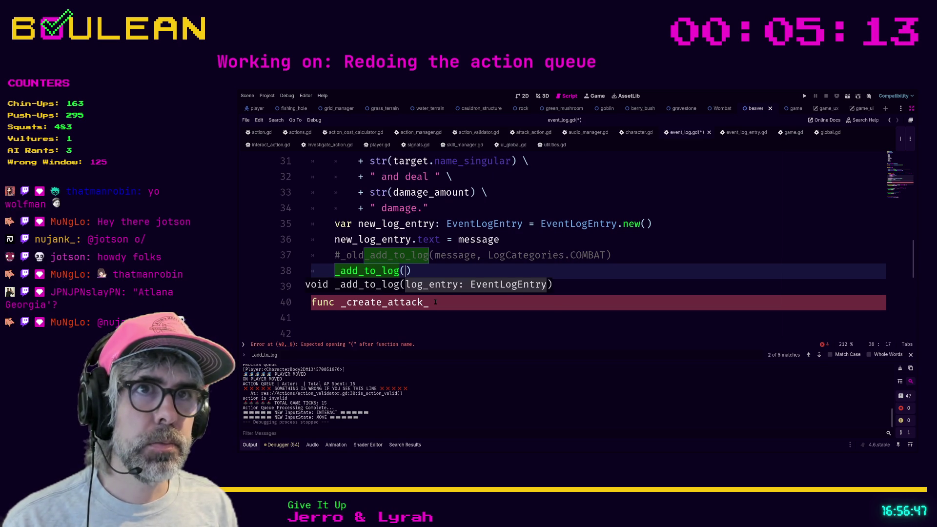
type("new_l")
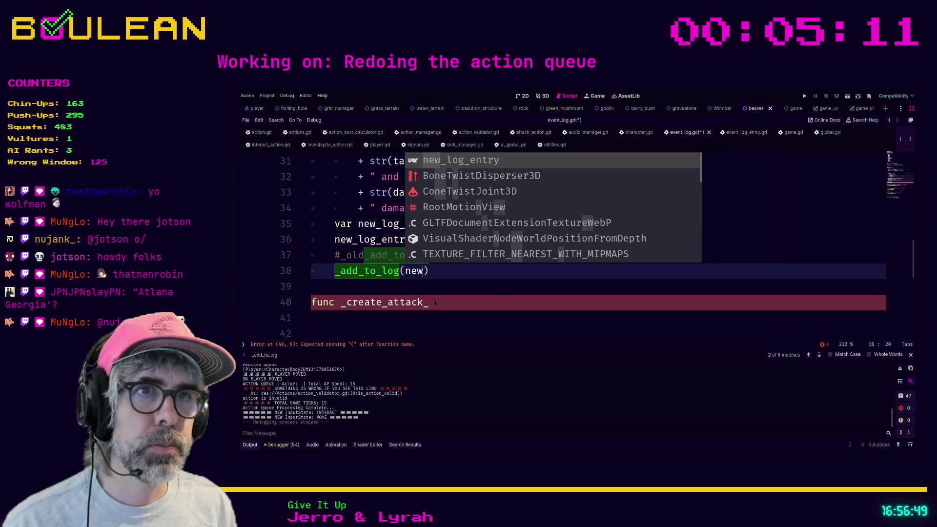
key("Return")
left_click(524, 264)
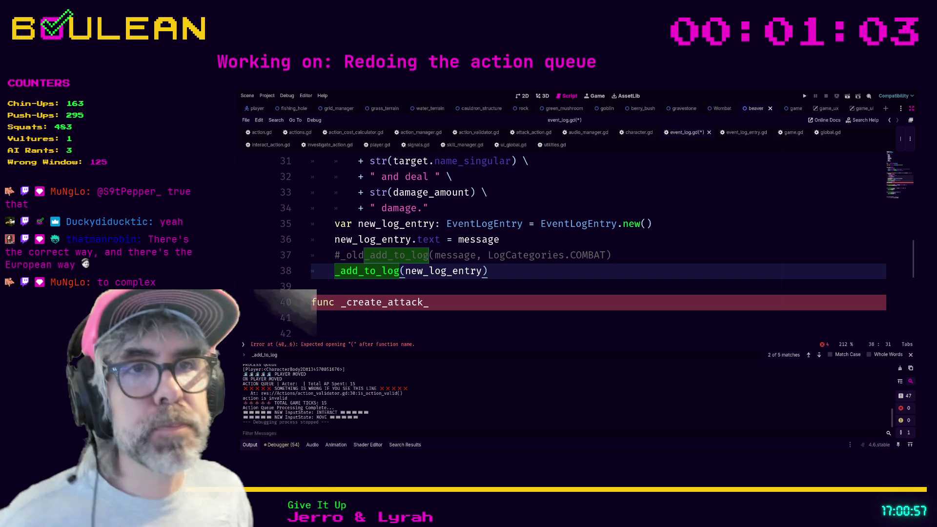
- Comment out the unfinished func _create_attack_ line on line 40
left_click(461, 302)
key("ctrl+k")
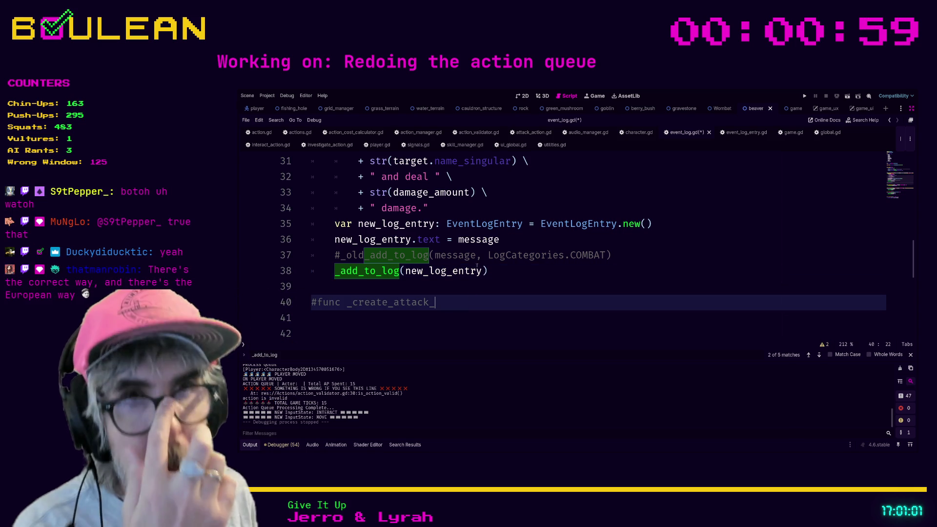
scroll(488, 268, "up", 2)
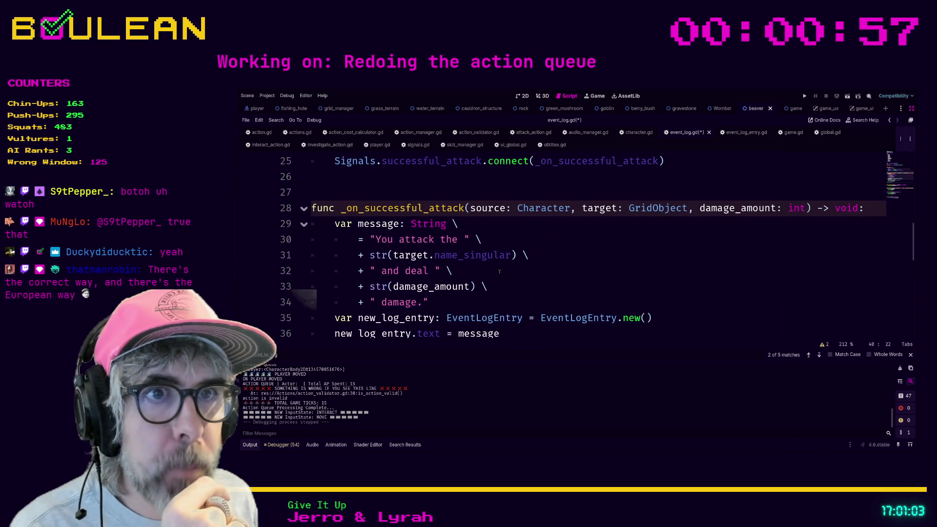
scroll(499, 272, "down", 1)
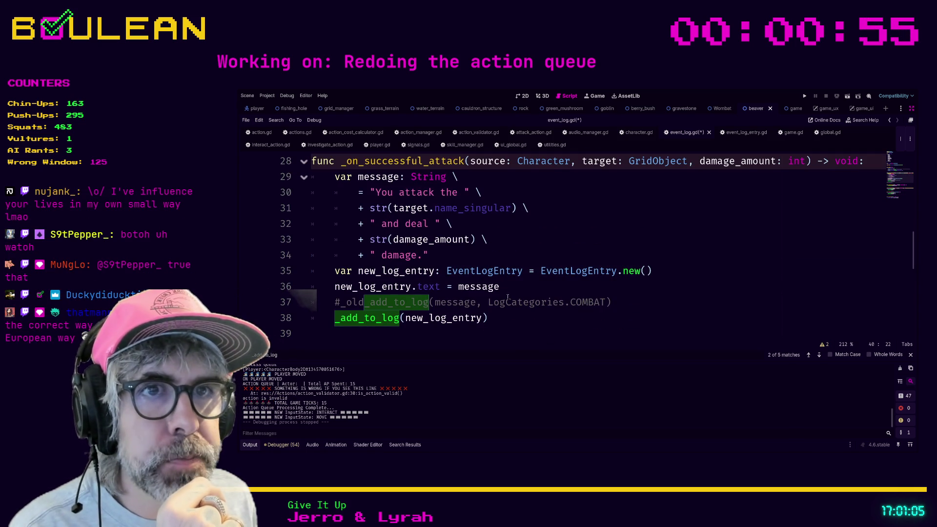
- Scroll through event_log.gd to review the new _add_to_log function and its call
left_click(629, 303)
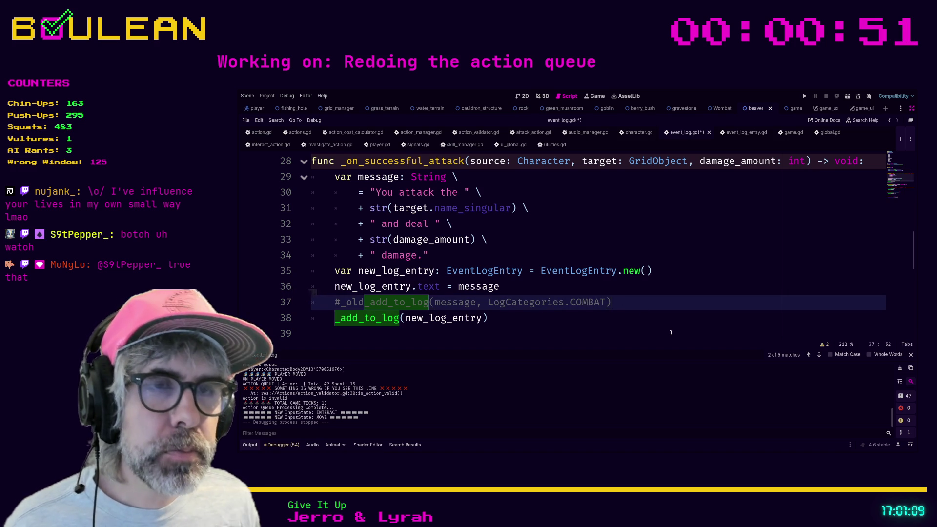
left_click(673, 334)
scroll(514, 308, "down", 2)
scroll(507, 302, "down", 5)
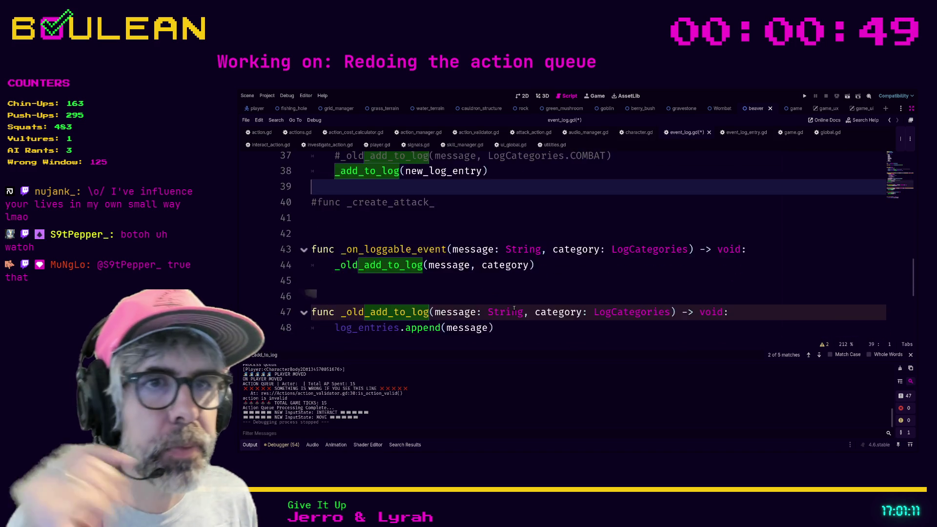
scroll(494, 294, "up", 2)
scroll(493, 294, "up", 1)
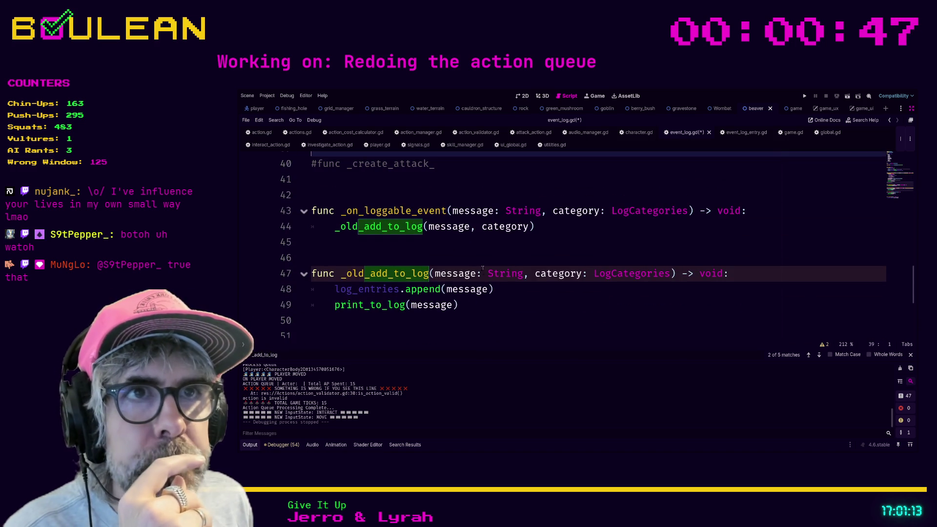
scroll(483, 268, "down", 6)
scroll(376, 312, "up", 1)
left_click(376, 314)
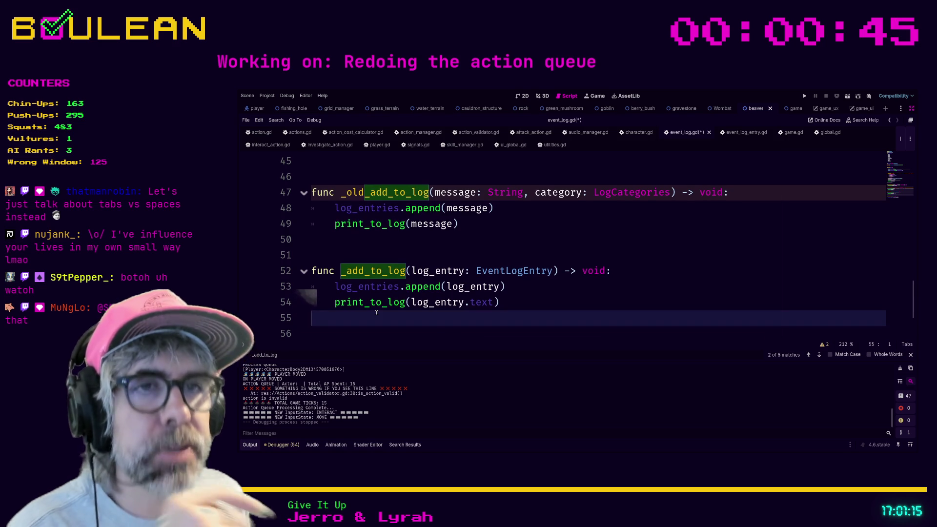
scroll(561, 266, "up", 7)
- Launch the game with F5, then attack the goblin and the gravestone above the wizard twice each
left_click(561, 270)
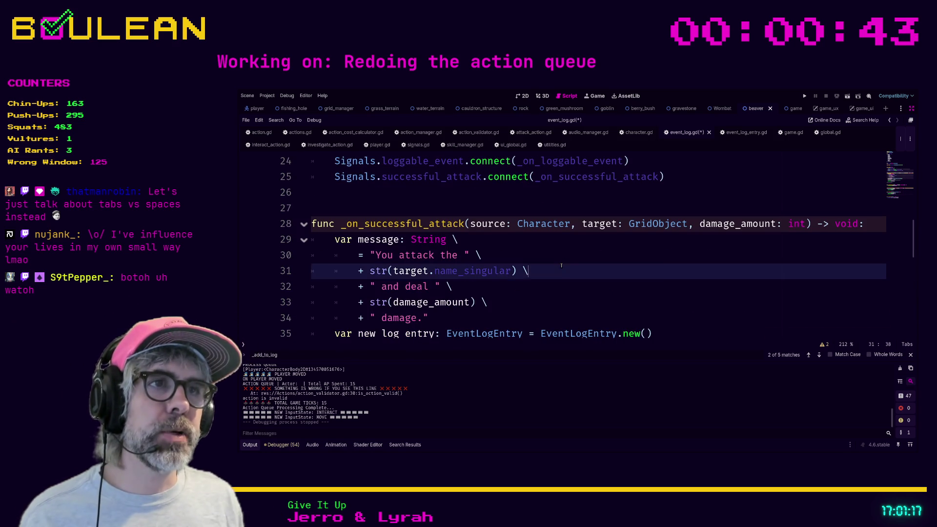
key("F5")
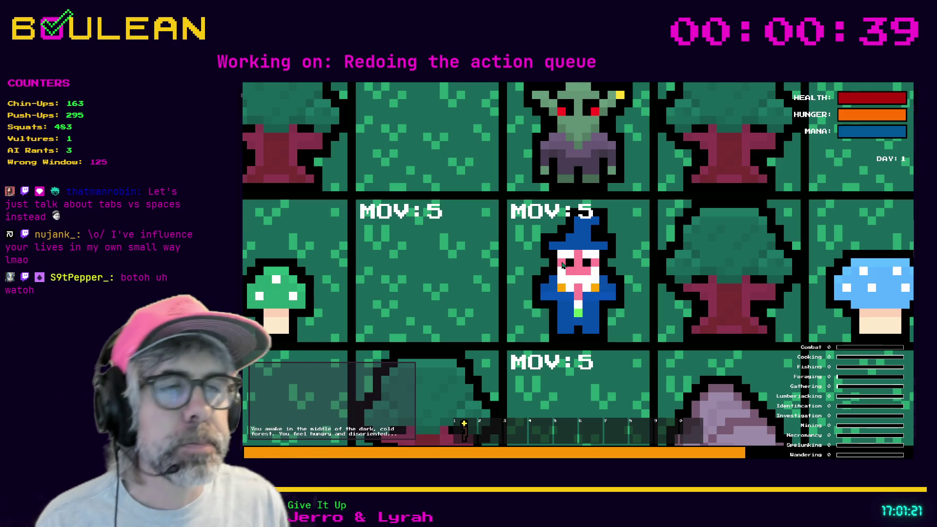
scroll(562, 265, "down", 5)
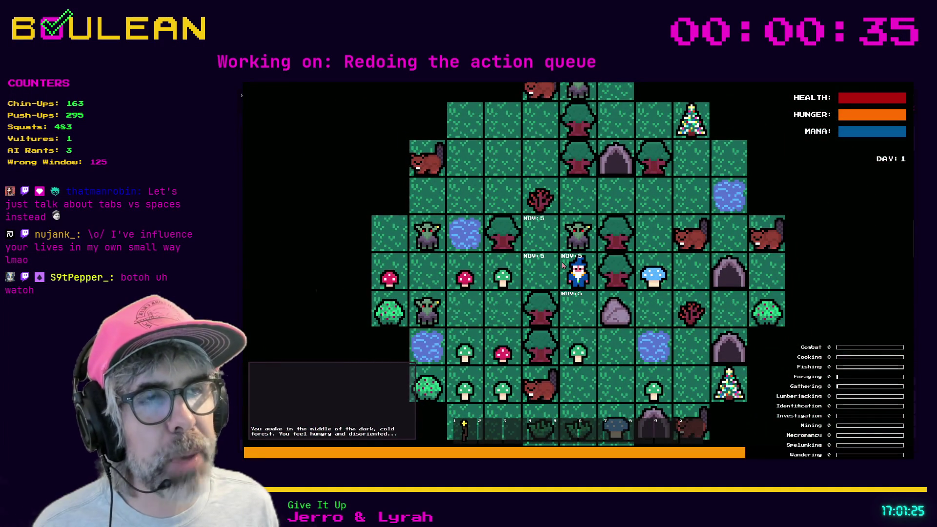
left_click(562, 265)
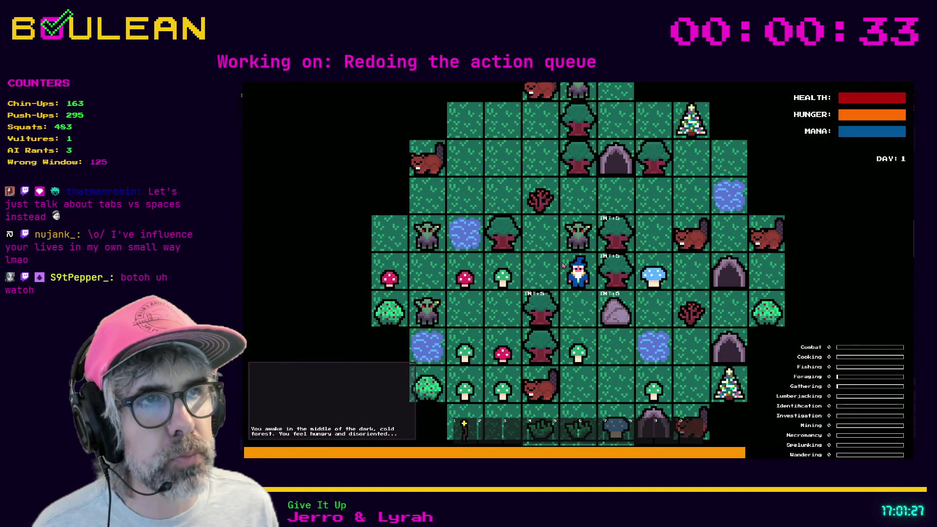
key("Up")
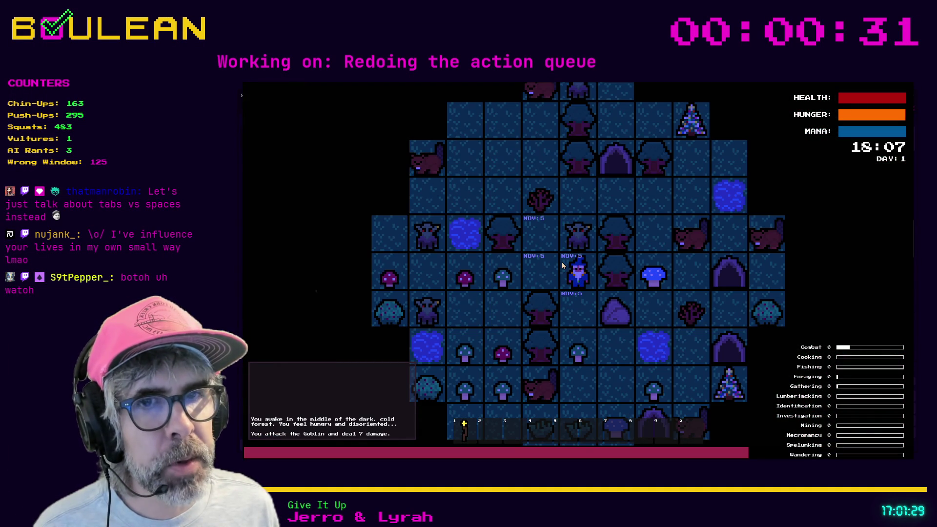
key("Up")
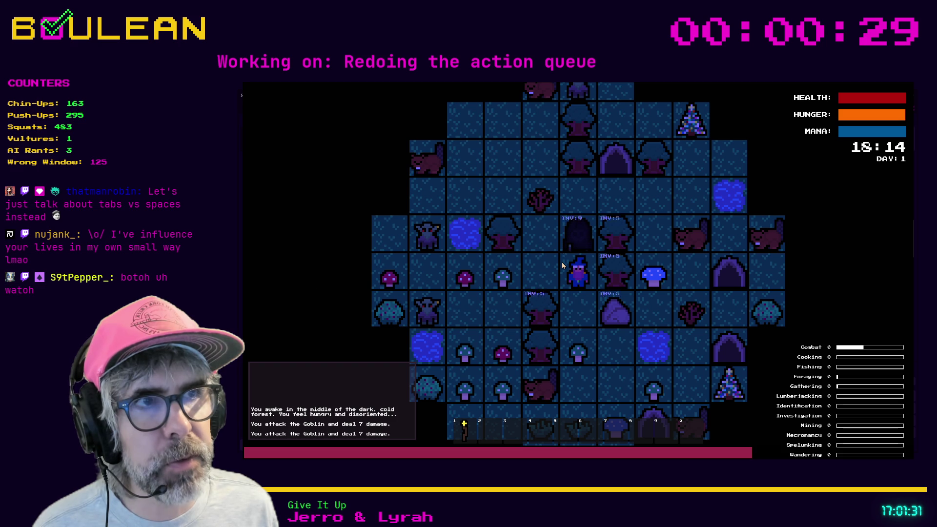
key("Up")
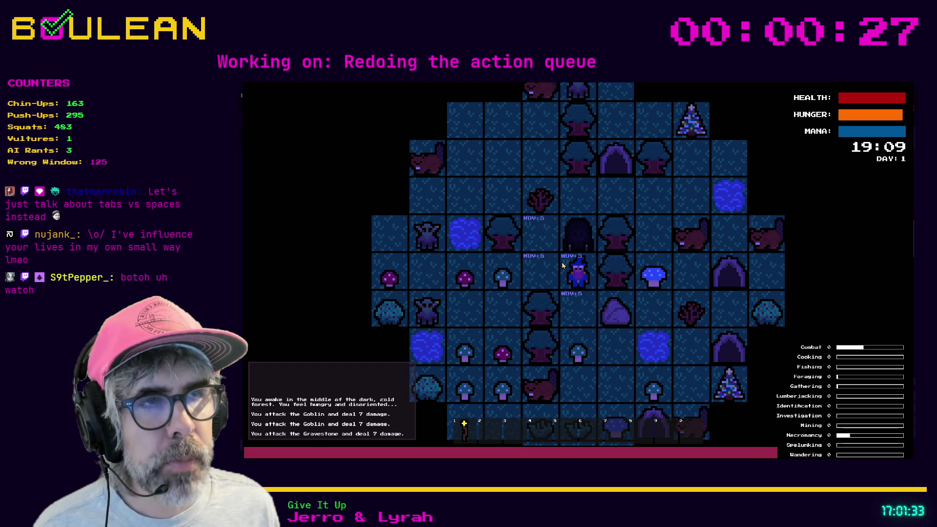
key("Up")
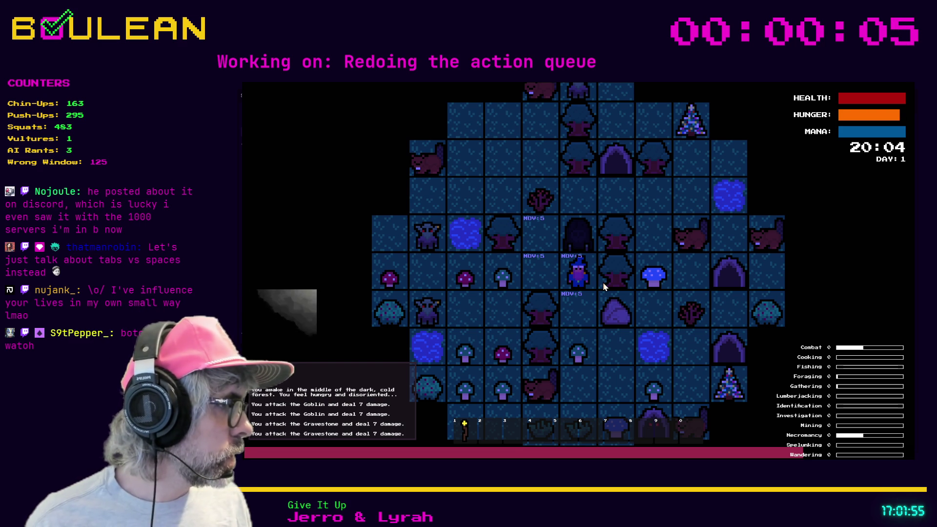
- Move the wizard left and up, hit the left goblin until it becomes a gravestone, then stop the game
key("Left")
key("Left")
key("Up")
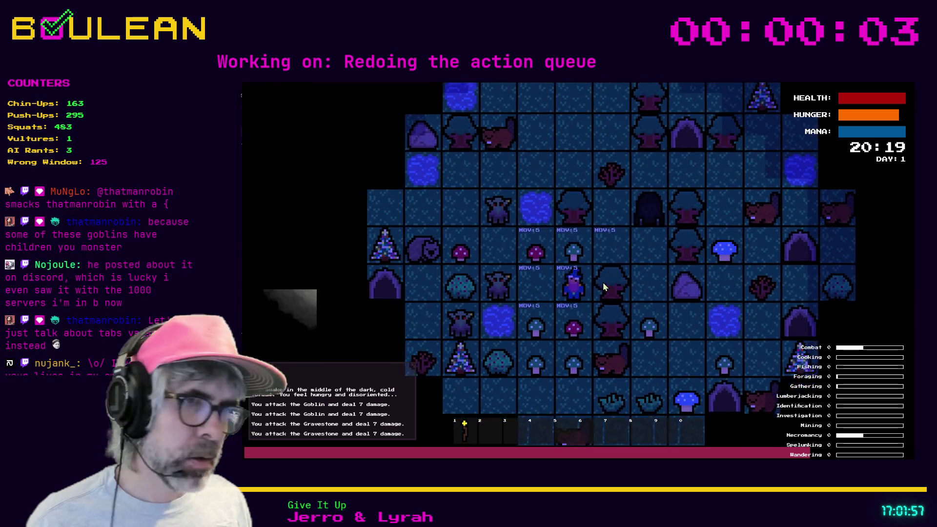
key("Up")
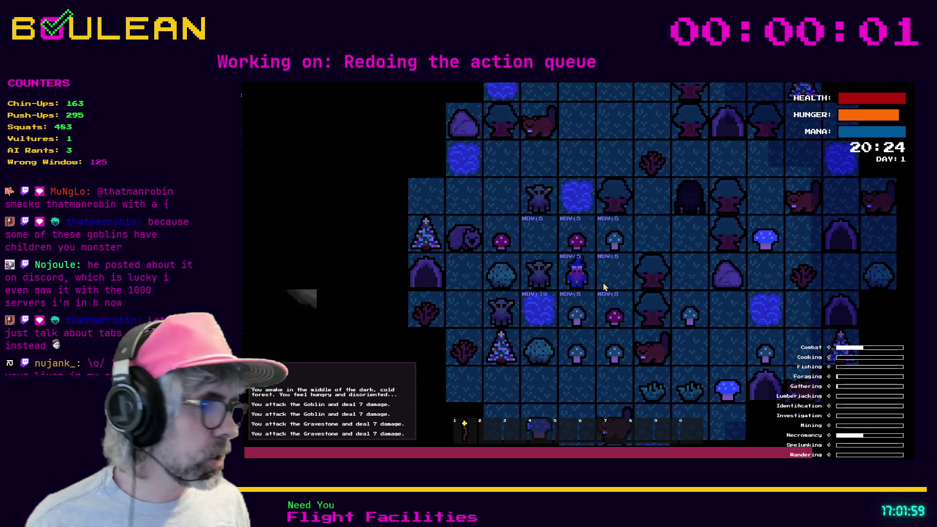
key("Left")
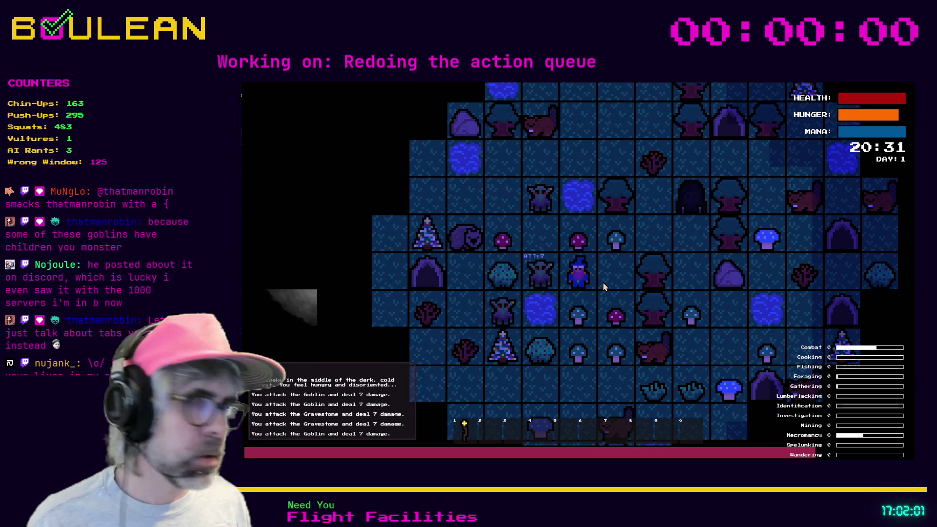
key("Left")
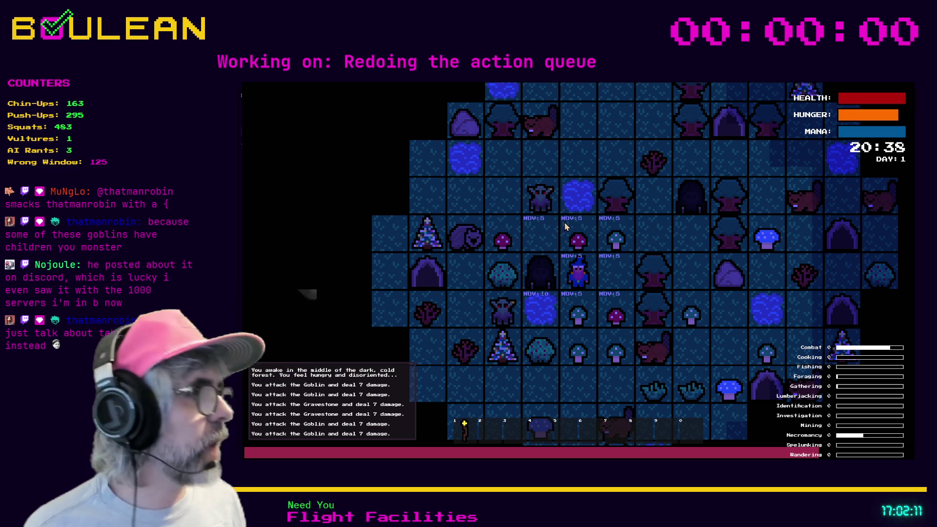
key("F8")
scroll(740, 272, "down", 2)
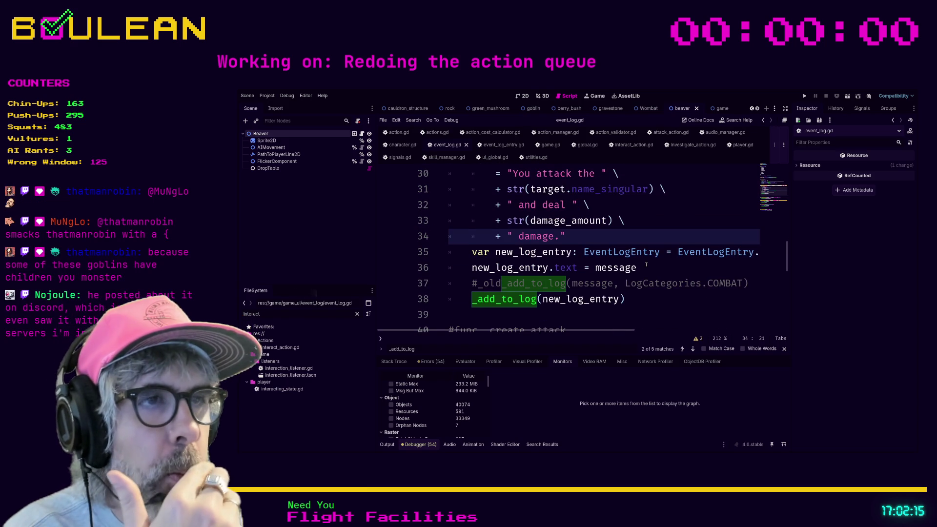
scroll(646, 264, "down", 2)
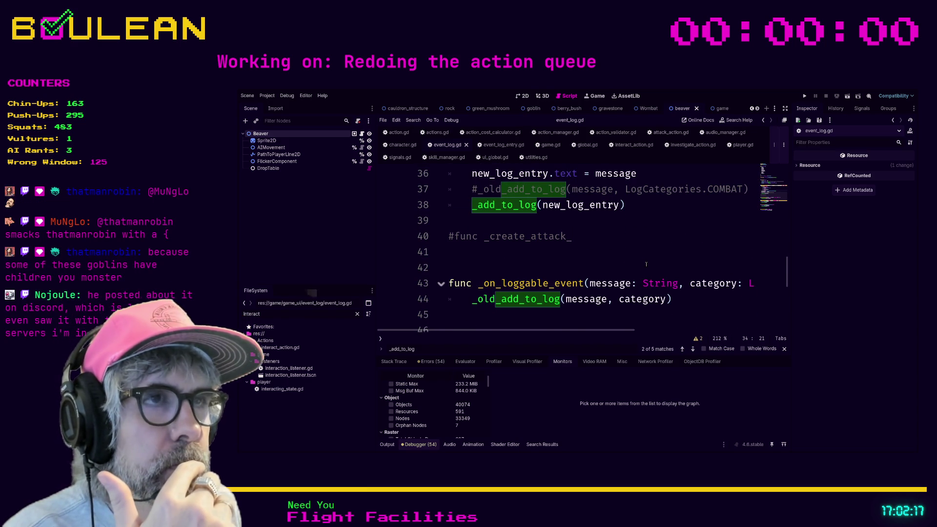
scroll(646, 264, "up", 1)
scroll(521, 260, "down", 2)
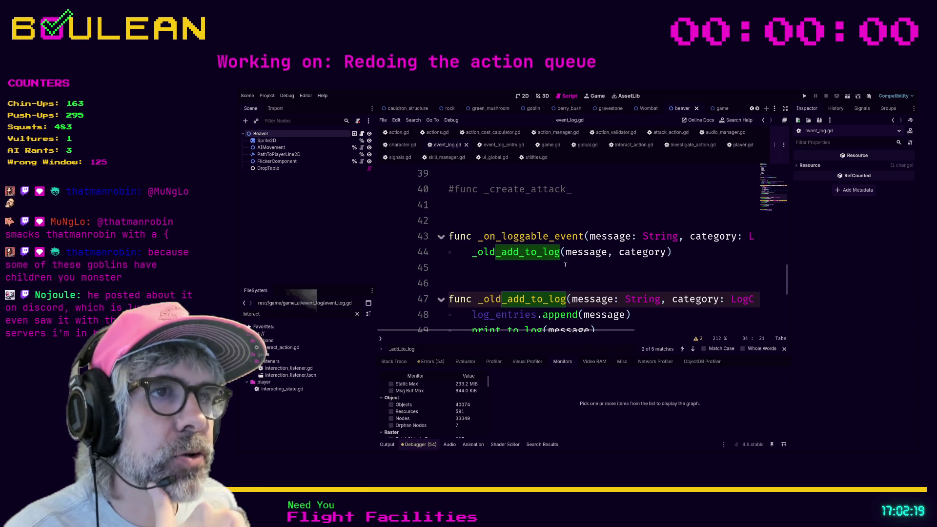
scroll(565, 264, "down", 1)
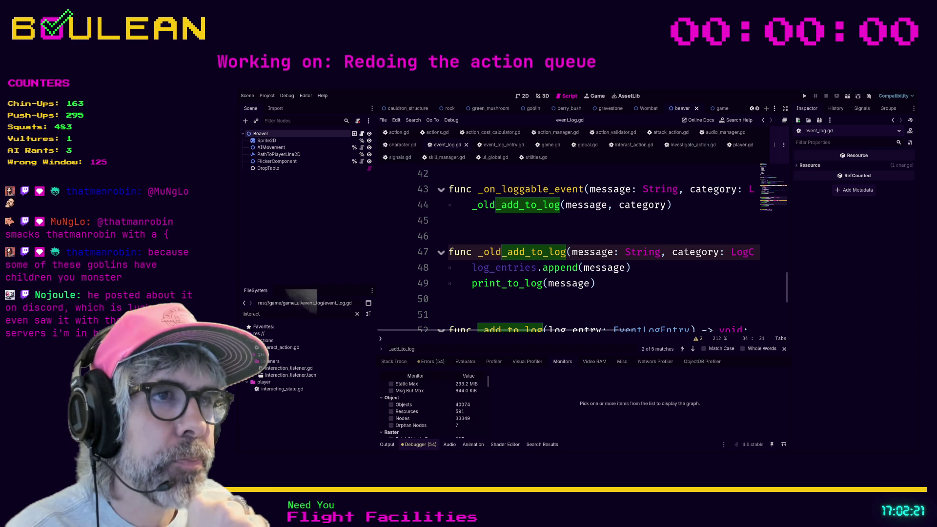
scroll(539, 242, "down", 1)
scroll(535, 245, "down", 1)
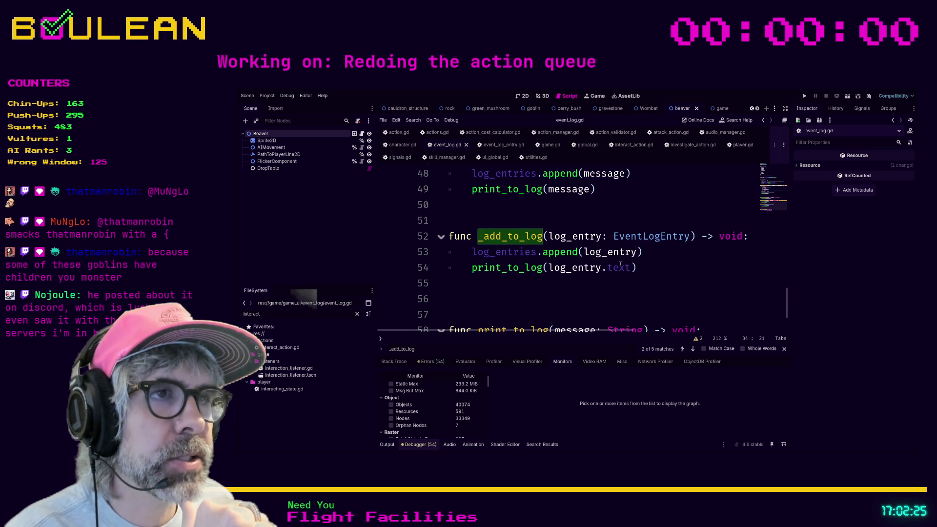
scroll(620, 264, "up", 1)
scroll(593, 272, "up", 4)
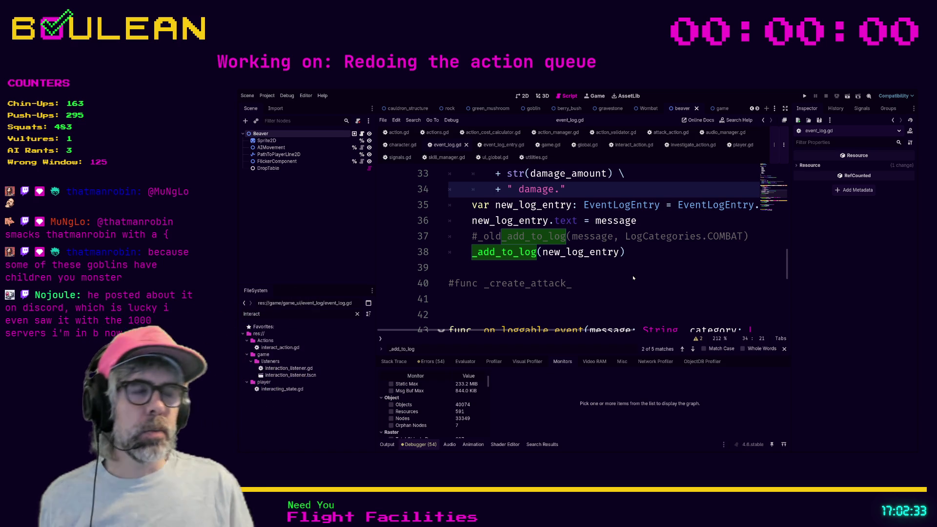
scroll(597, 264, "down", 1)
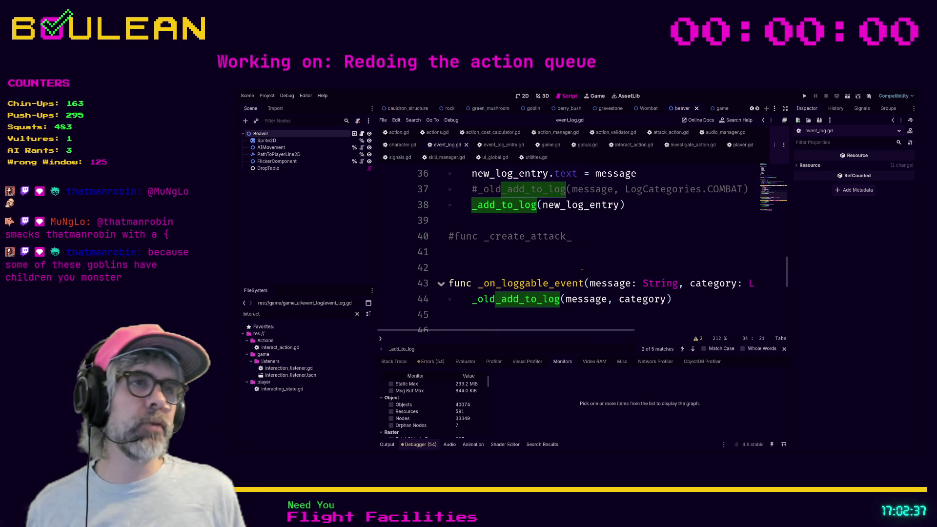
scroll(582, 271, "up", 3)
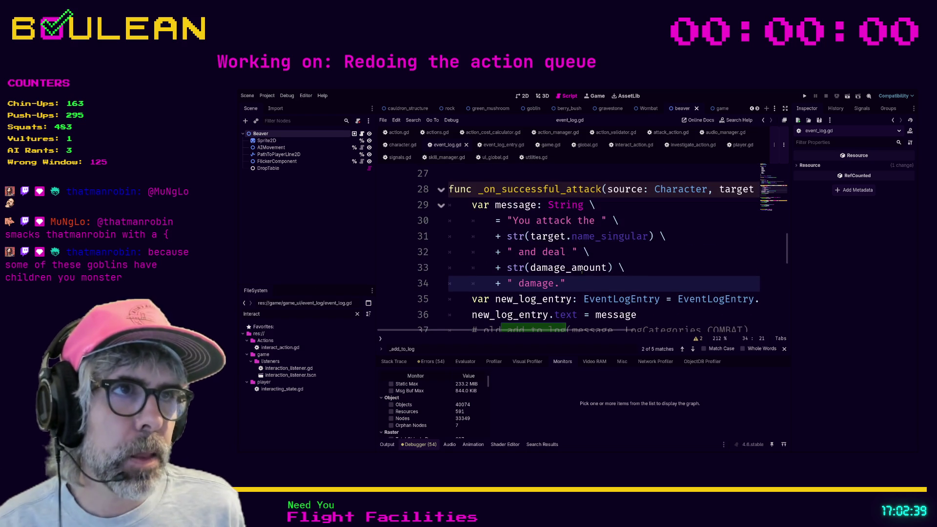
scroll(582, 271, "down", 1)
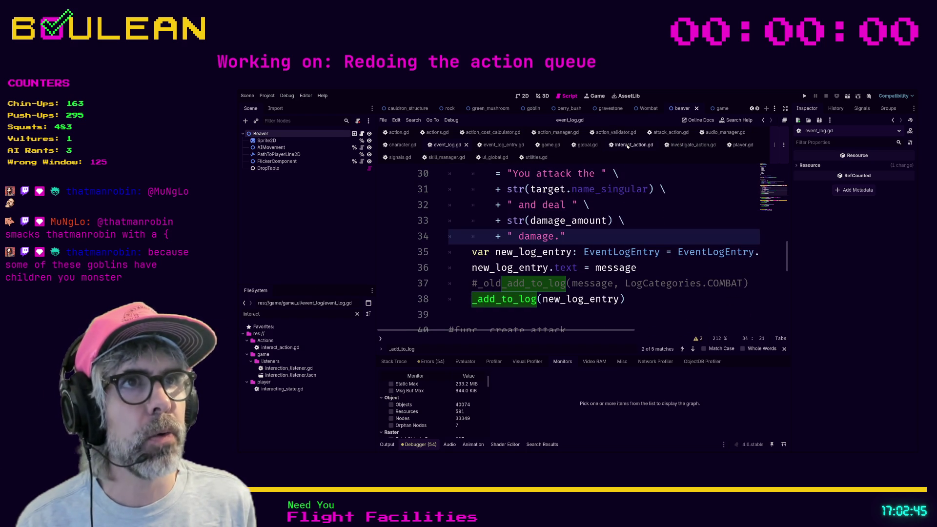
- Switch to event_log_entry.gd and select the base class Node in 'extends Node' on line 2
left_click(516, 145)
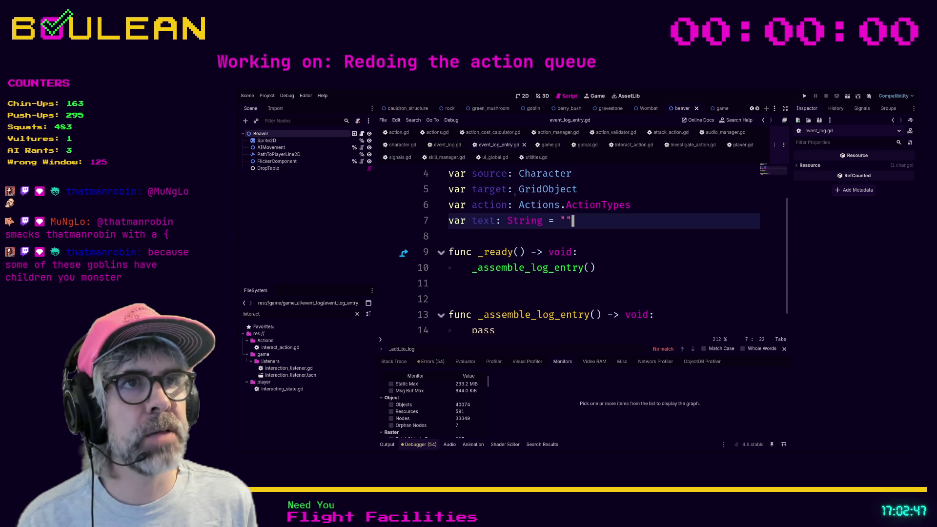
left_click(550, 193)
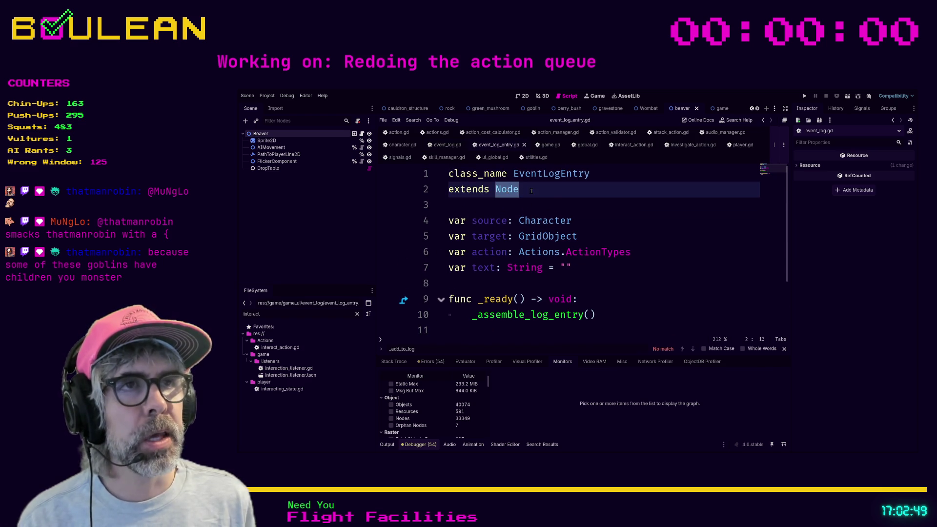
left_click_drag(554, 194, 496, 189)
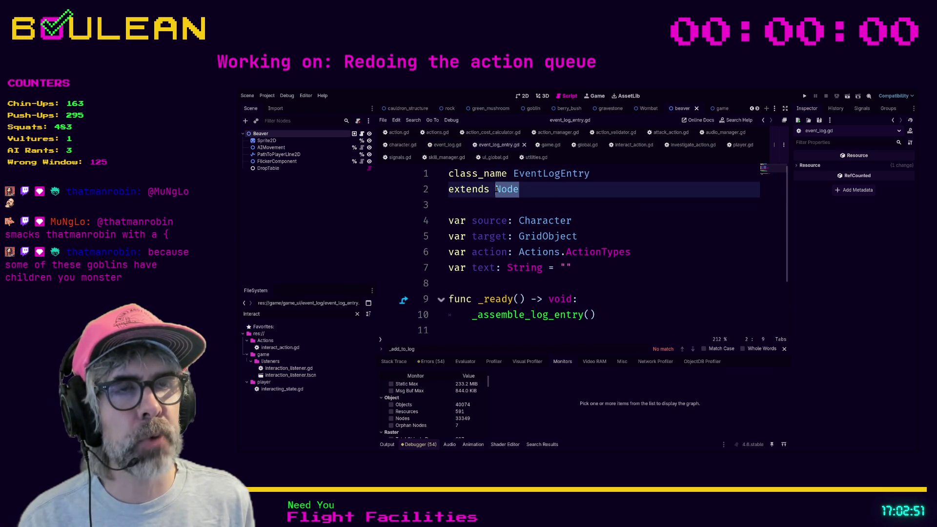
left_click(496, 189)
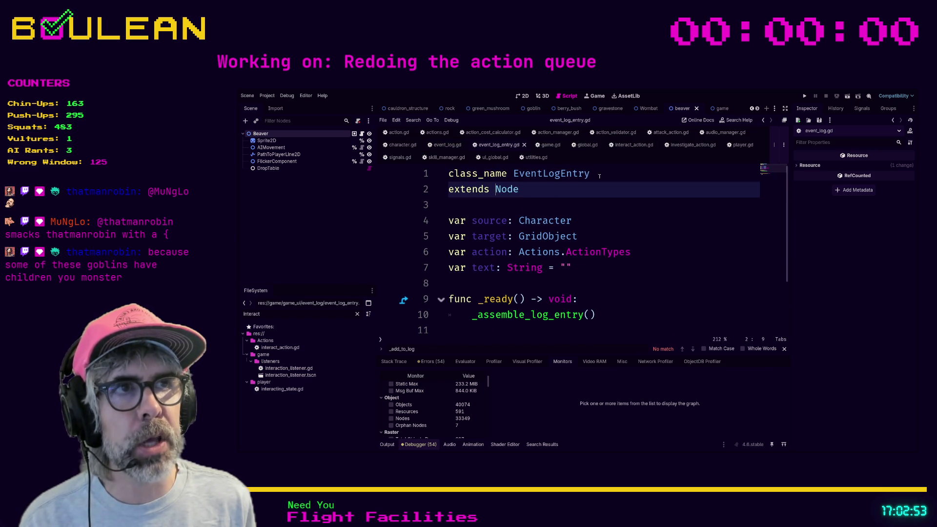
mouse_move(527, 190)
left_mouse_down()
mouse_move(487, 188)
mouse_move(494, 184)
left_mouse_up()
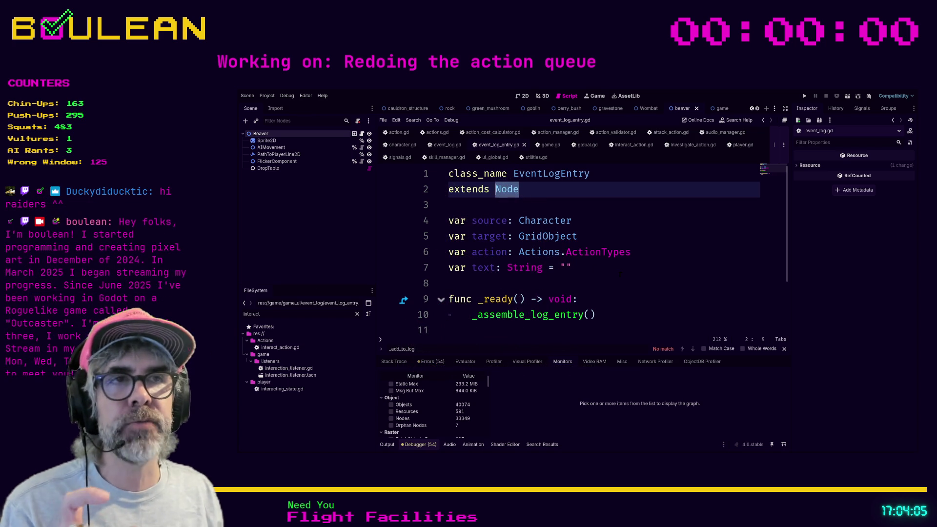
- Back in event_log.gd, jump to the _add_to_log definition and open the Array append documentation
left_click(594, 272)
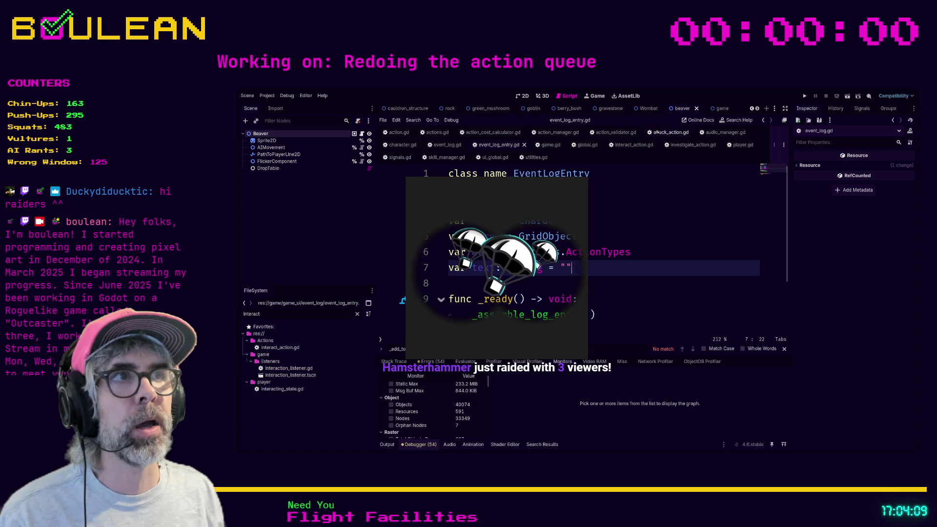
left_click(447, 145)
scroll(579, 249, "down", 2)
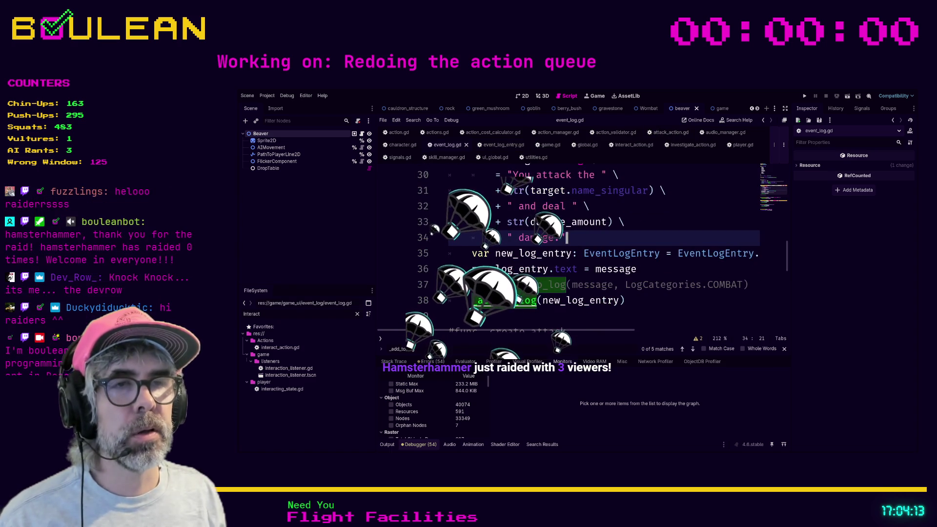
left_click_drag(754, 298, 538, 299)
left_click(503, 314, "ctrl")
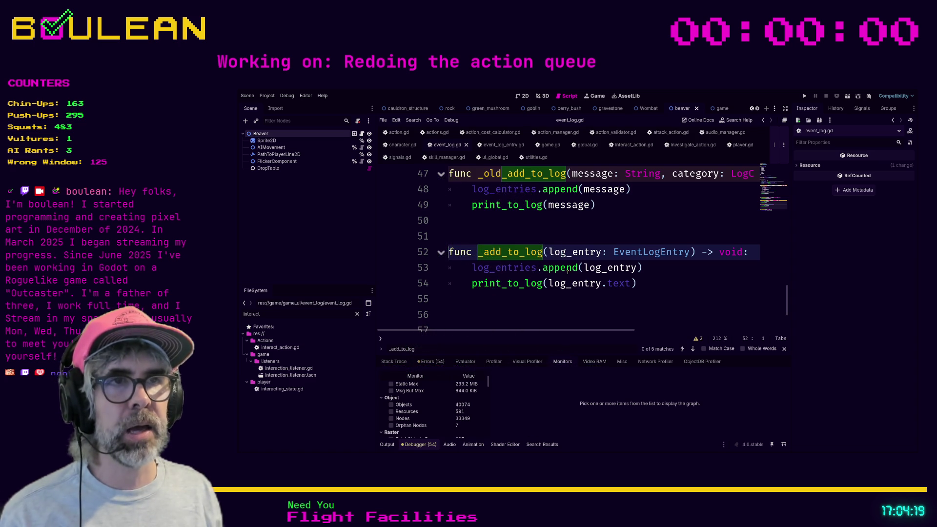
left_click(562, 269, "ctrl")
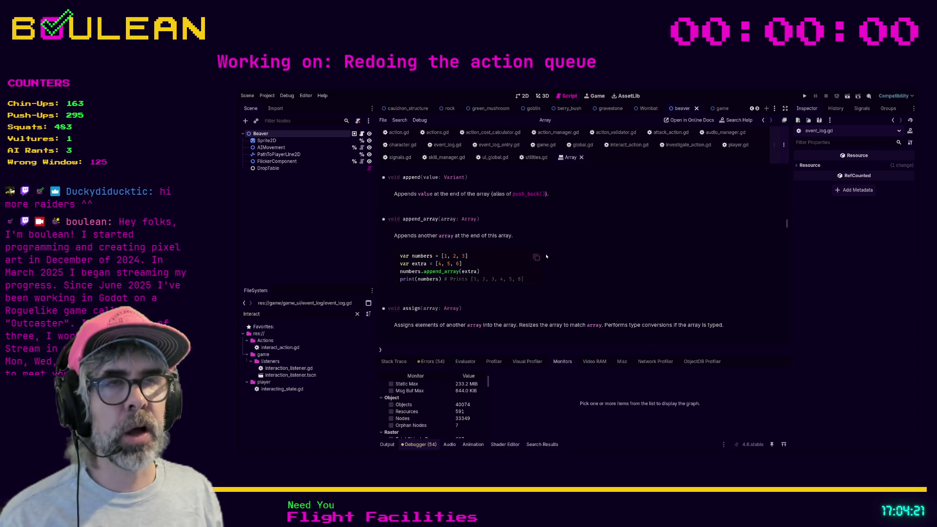
- Return to event_log.gd and jump to the log_entries array declaration, selecting that line
left_click(486, 145)
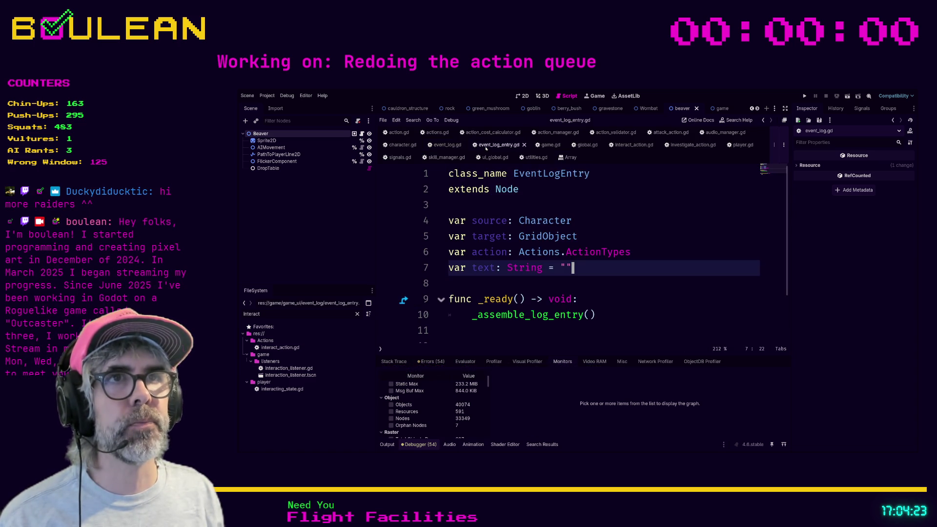
left_click(447, 145)
left_click(604, 305)
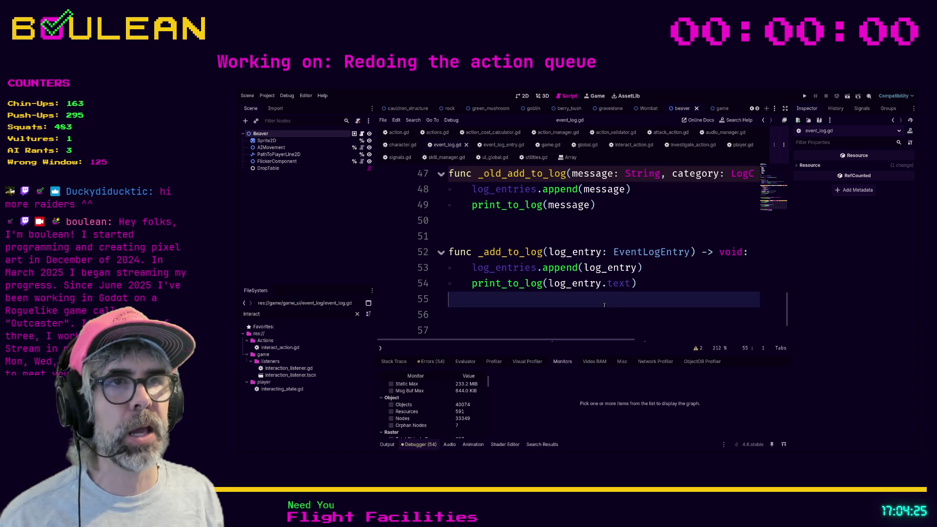
left_click(493, 268, "ctrl")
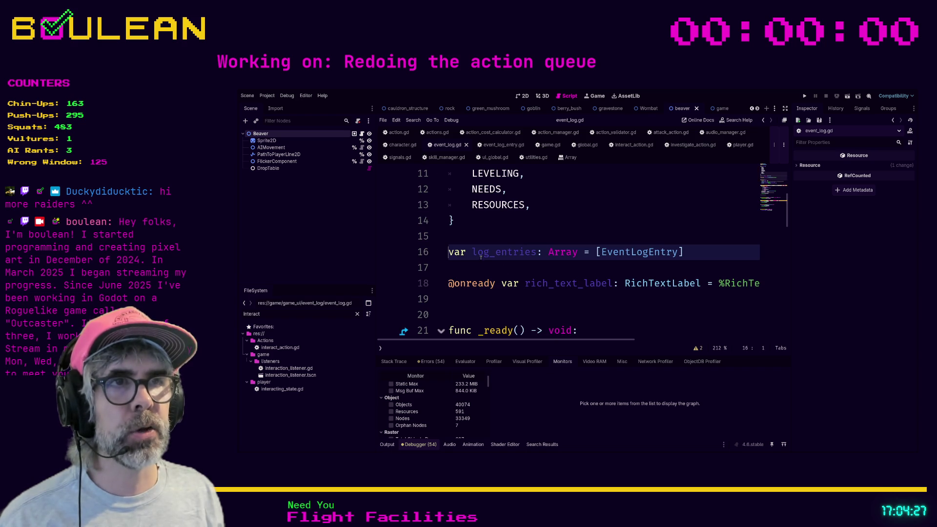
left_click_drag(684, 252, 449, 255)
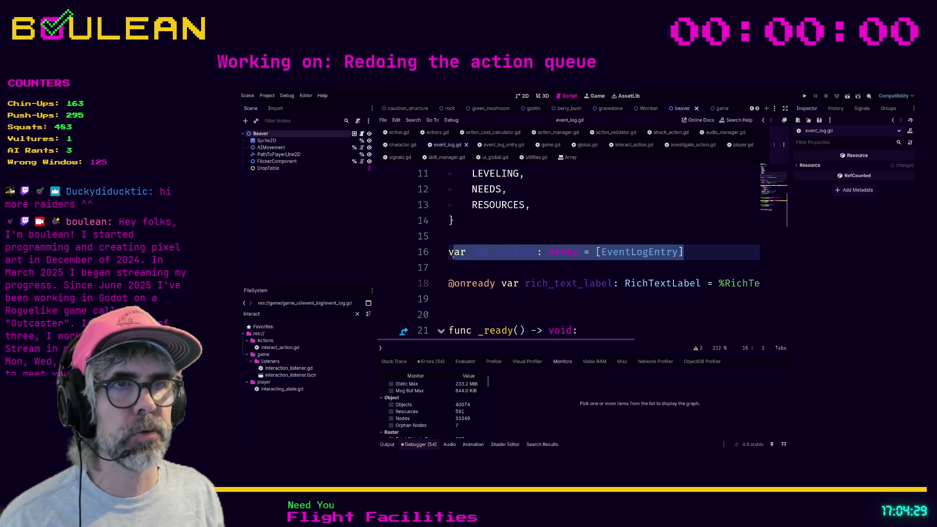
key("Down")
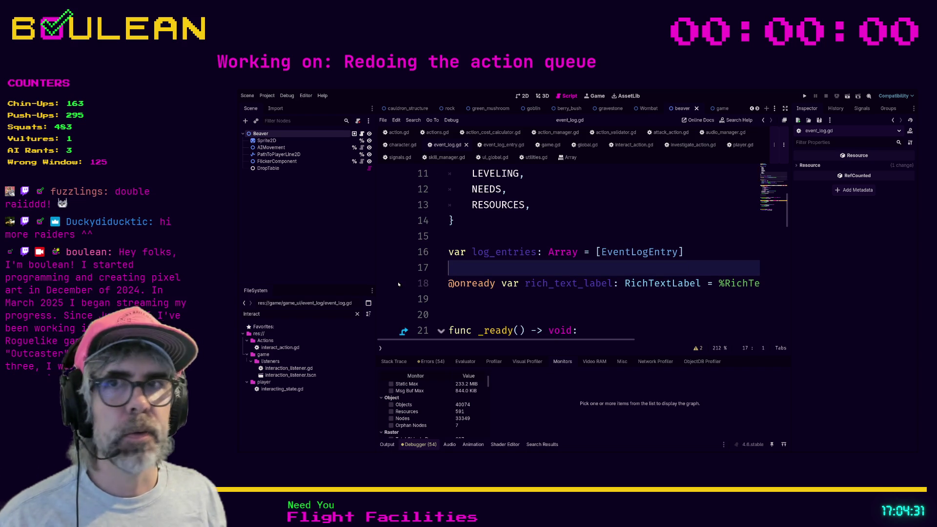
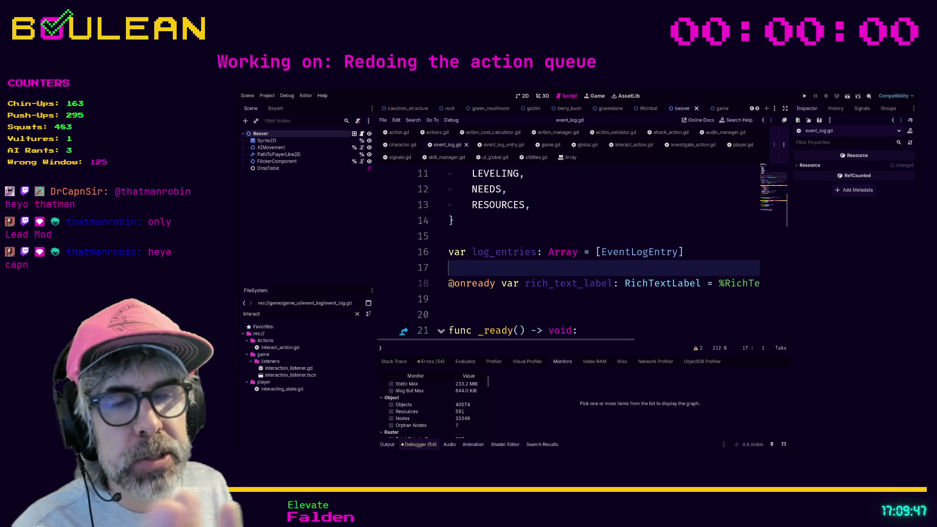
- On line 2 of event_log_entry.gd, replace Node with RefCounted and save the script
left_click(491, 298)
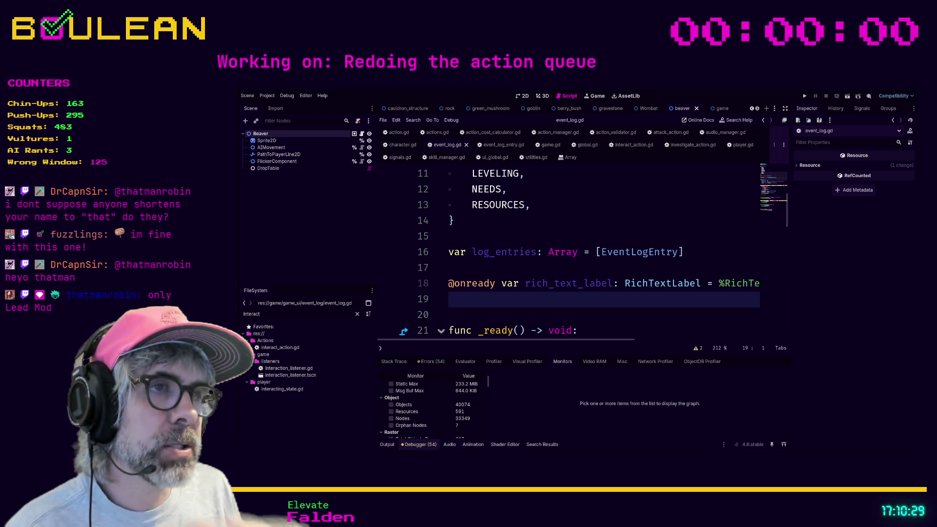
scroll(581, 252, "up", 3)
scroll(581, 252, "up", 2)
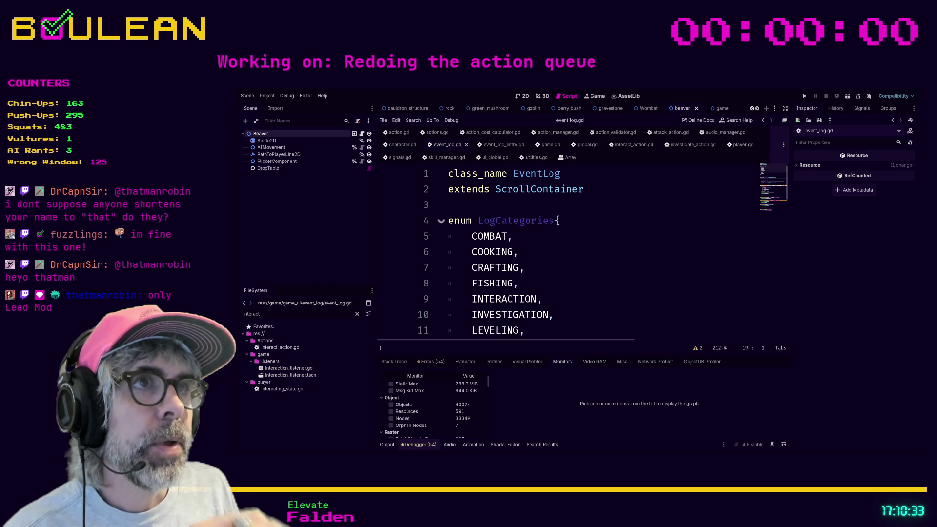
left_click(502, 145)
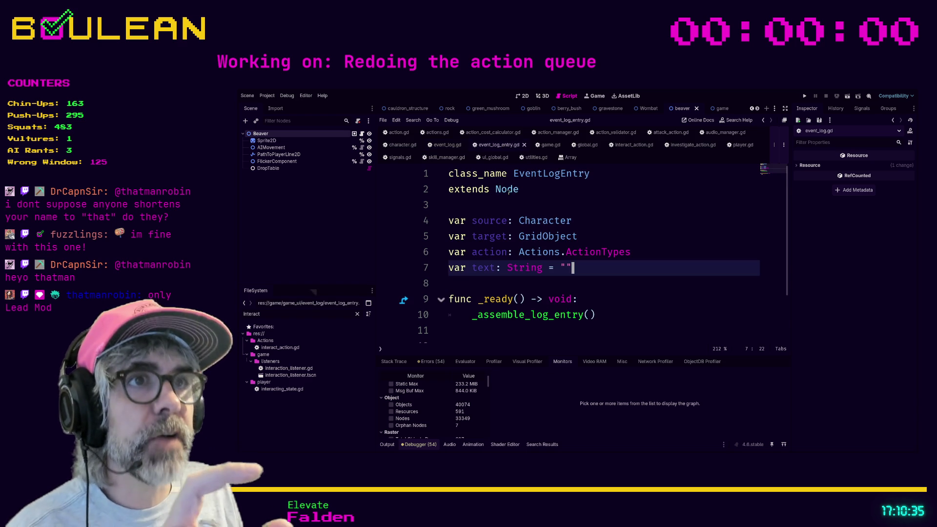
double_click(509, 190)
type("RefCounte")
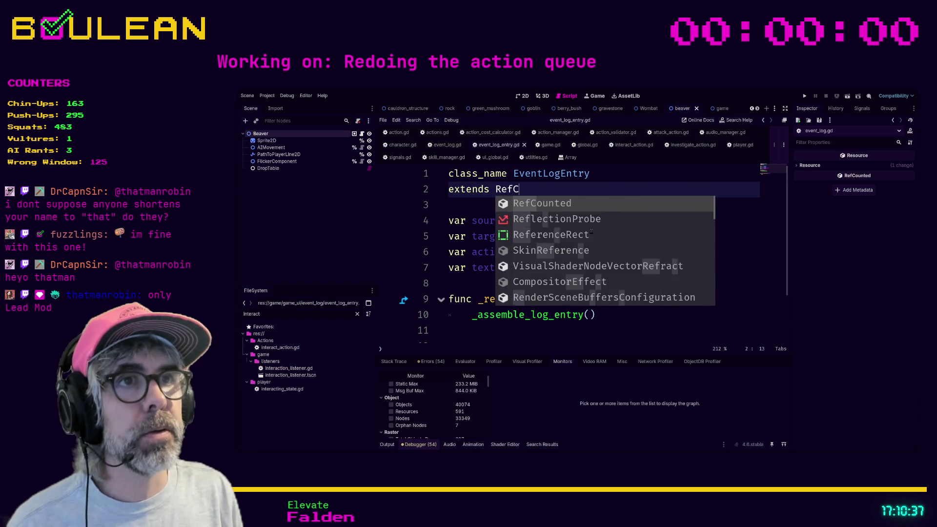
key("Return")
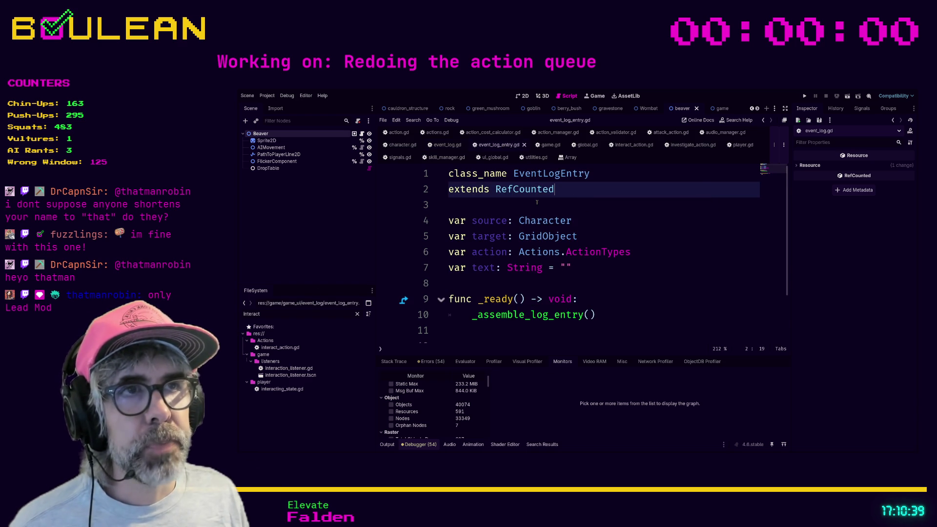
left_click(536, 203)
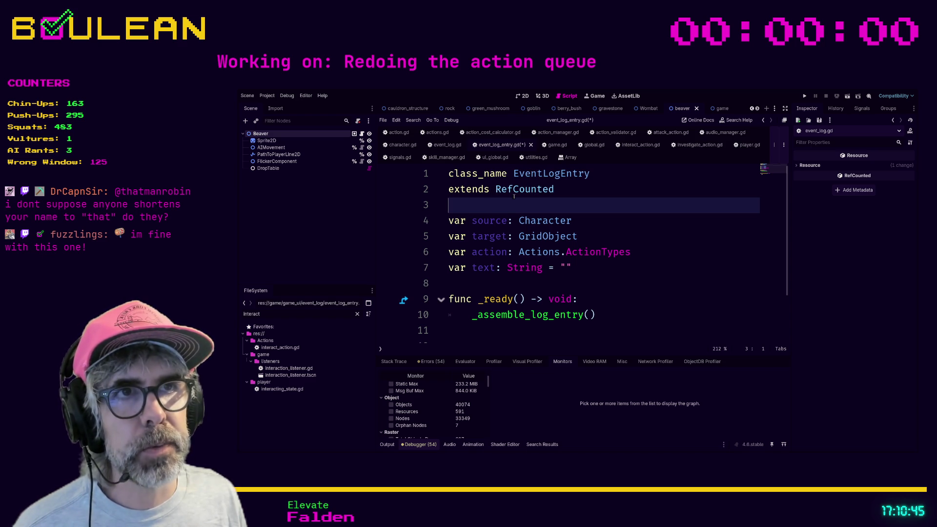
key("ctrl+s")
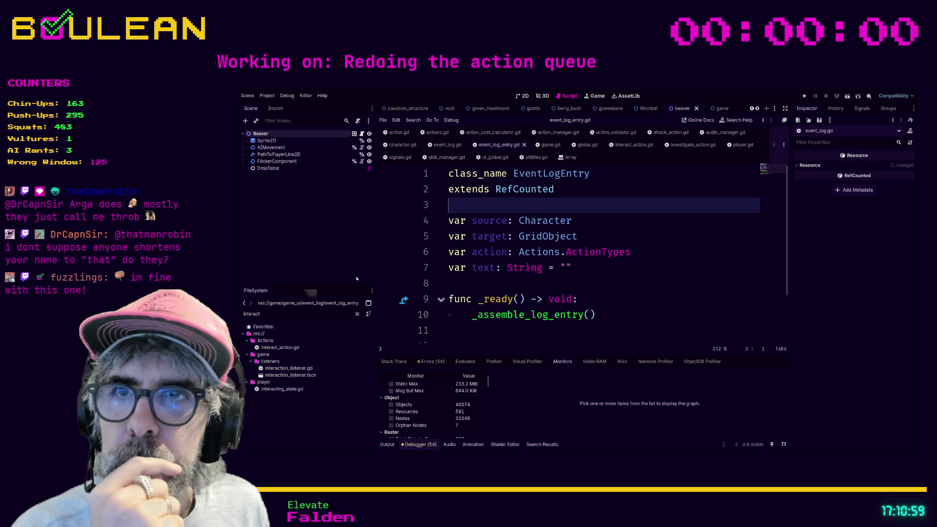
key("Left")
- Run the game with F5, then attack the goblin above the wizard and the wombat to the left
left_click(534, 210)
key("F5")
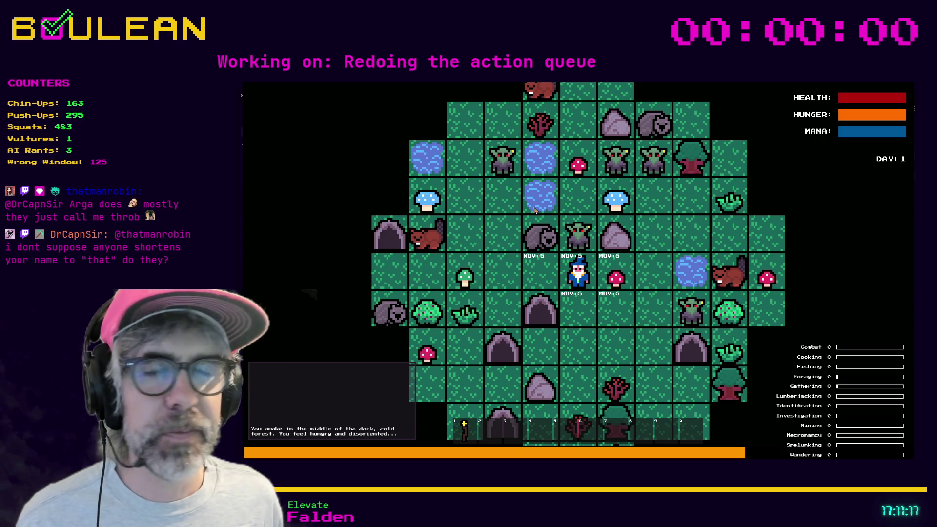
key("Up")
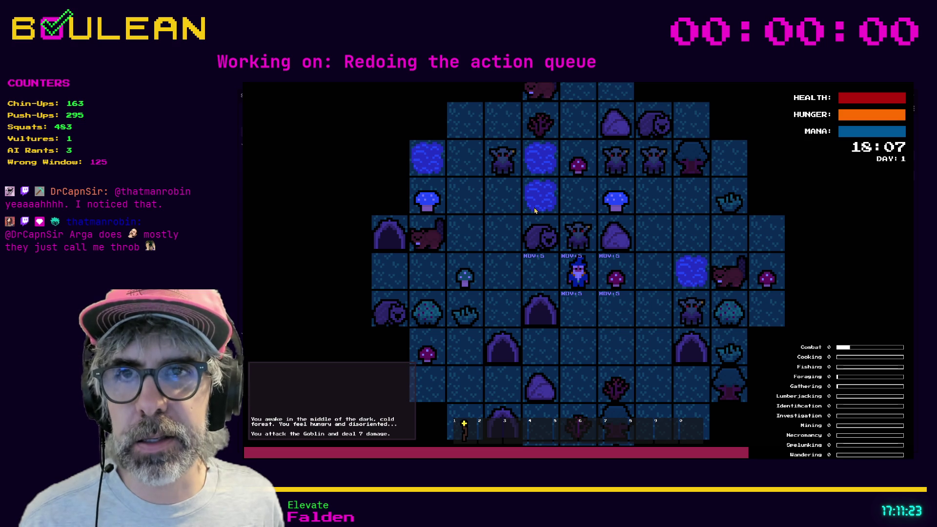
key("Left")
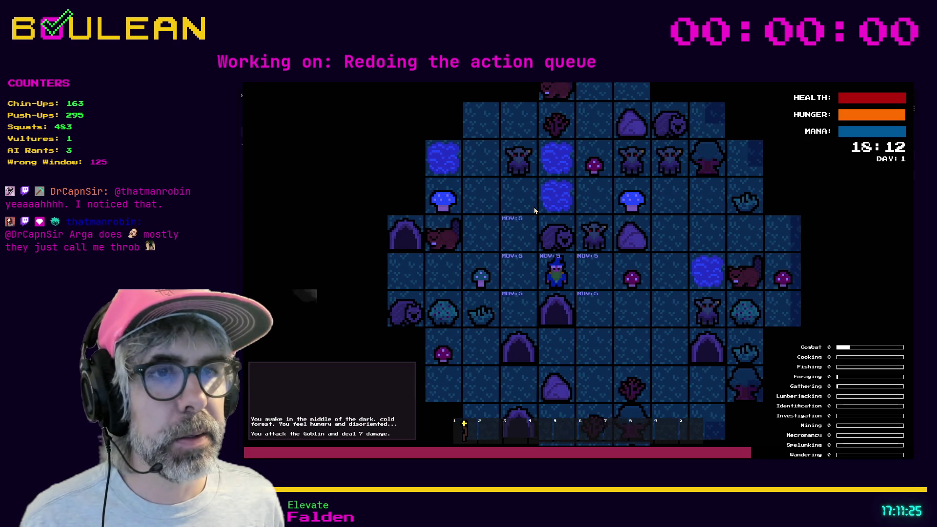
key("Up")
key("Up")
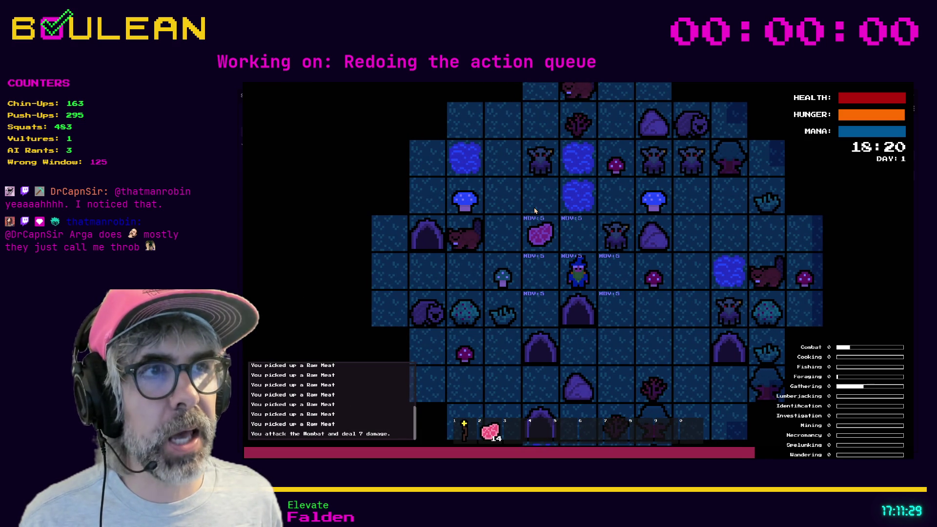
- Move up, attack the goblin to the right, then strike the gravestone three times
key("Up")
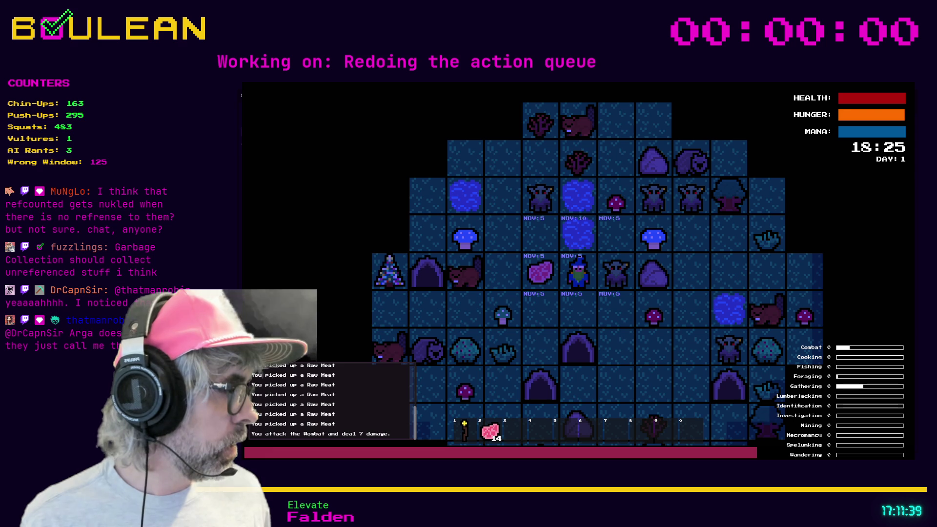
key("Right")
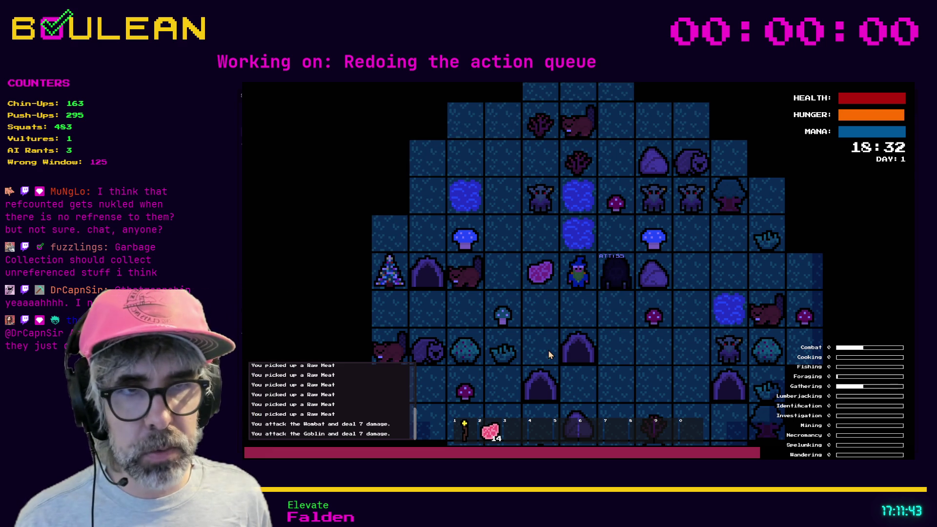
key("Right")
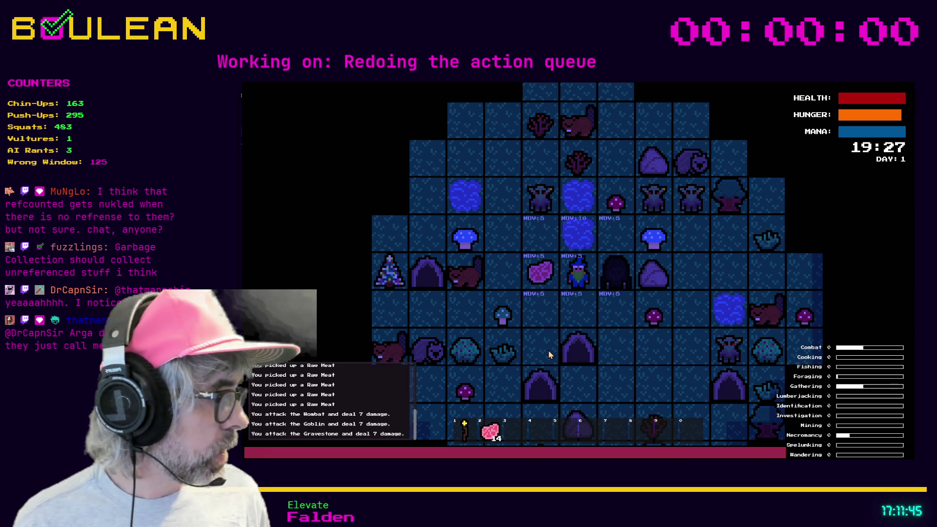
key("Right")
key("Right")
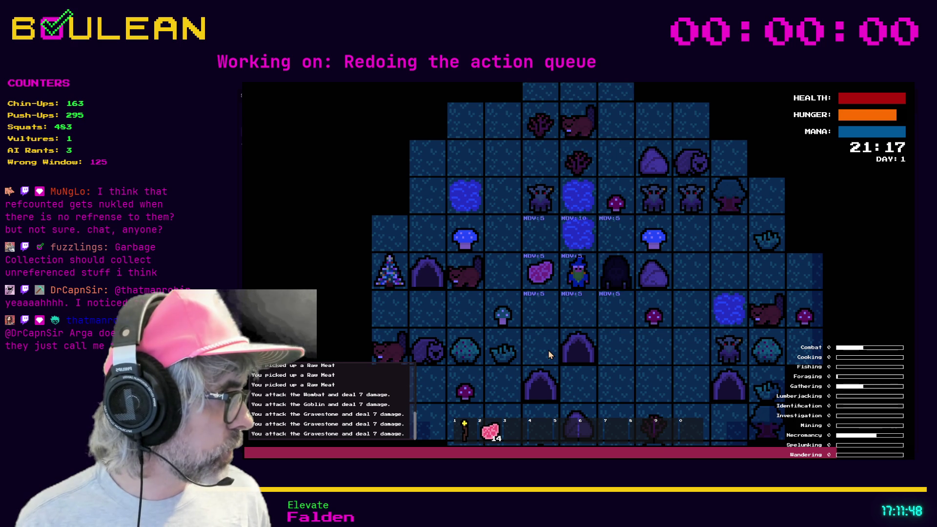
key("Up")
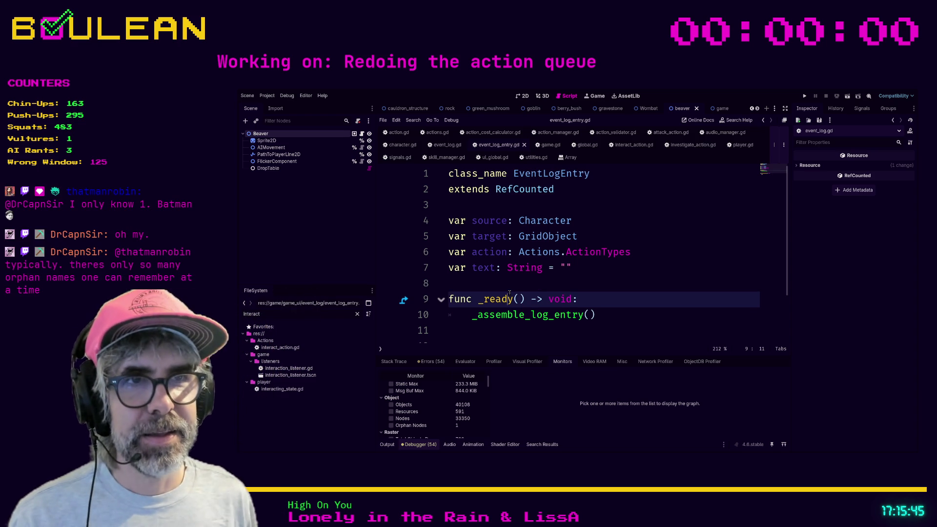
- Delete the source and target variable declarations from EventLogEntry
key("Return")
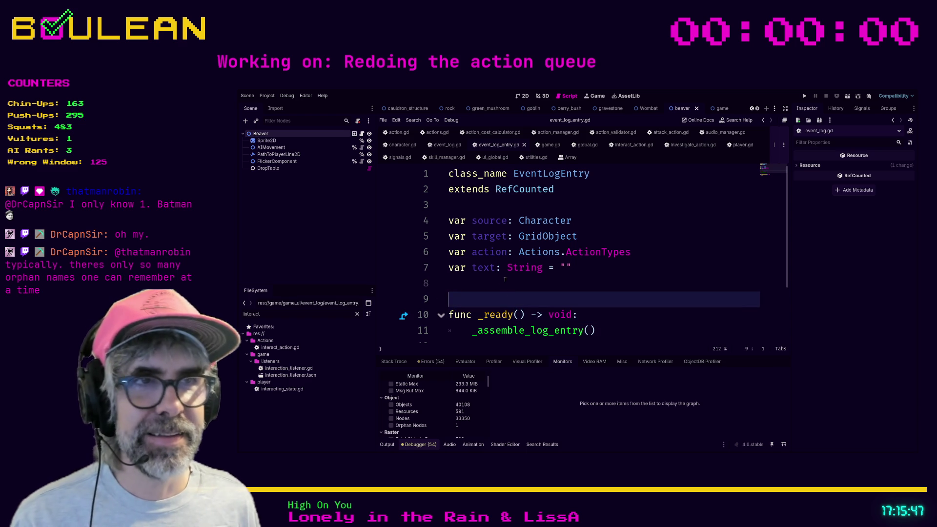
left_click(501, 281)
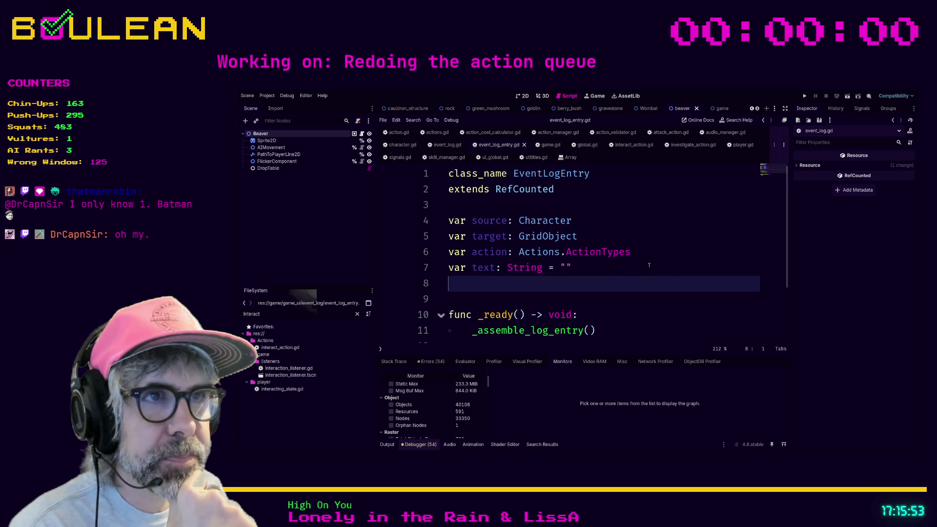
scroll(649, 265, "down", 1)
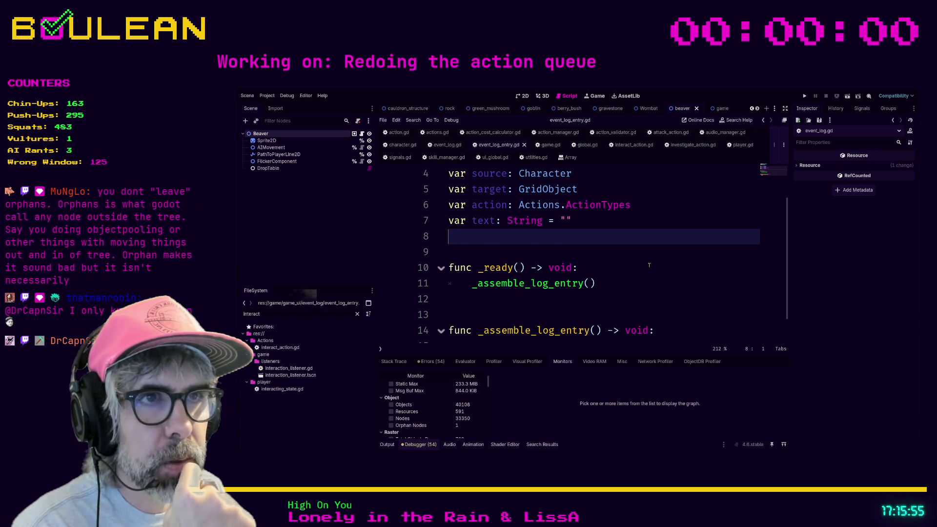
scroll(649, 265, "up", 1)
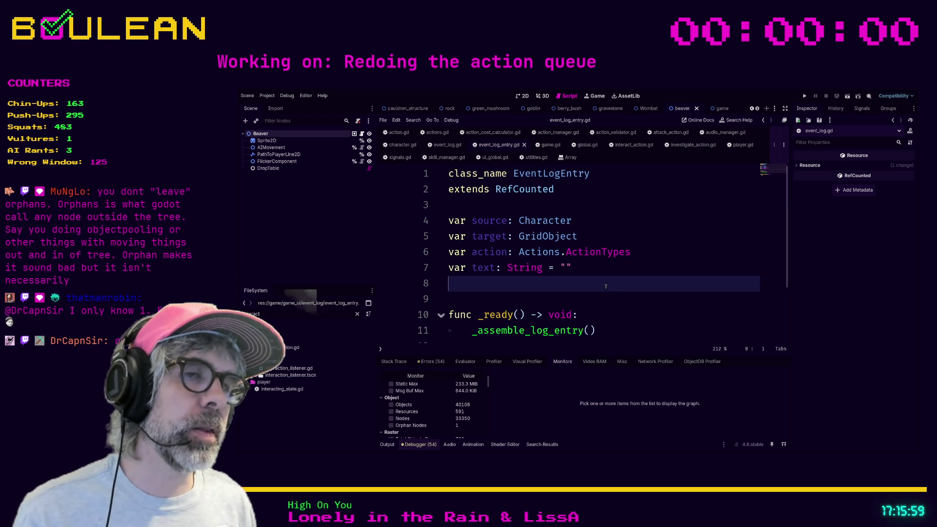
key("Up")
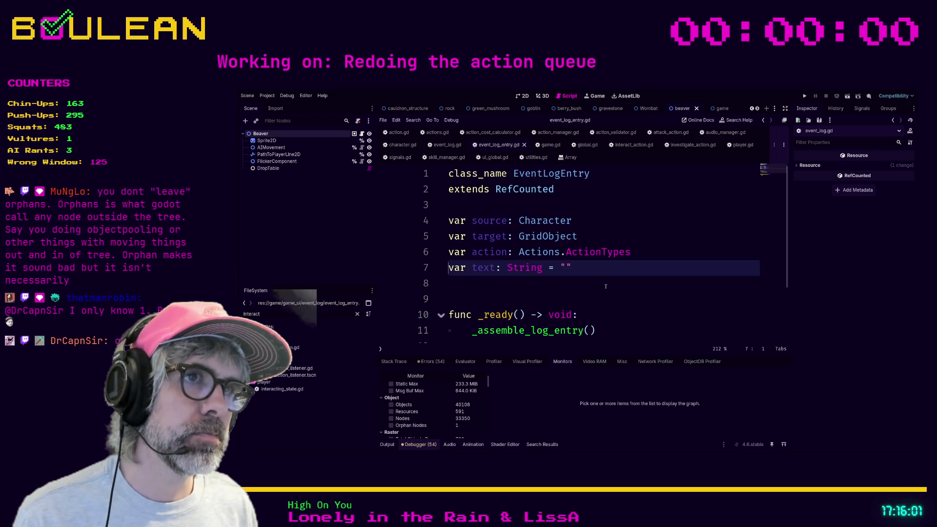
key("Up")
key("Up")
key("Up")
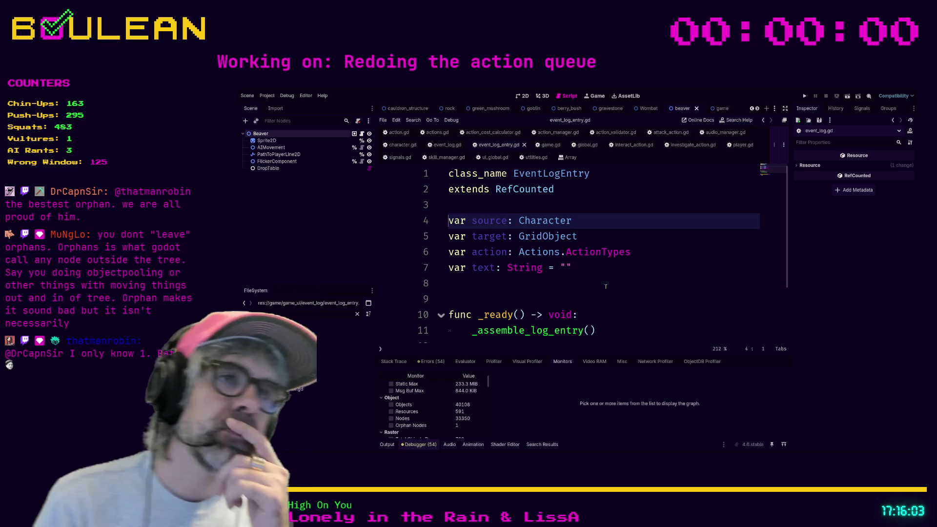
key("Down")
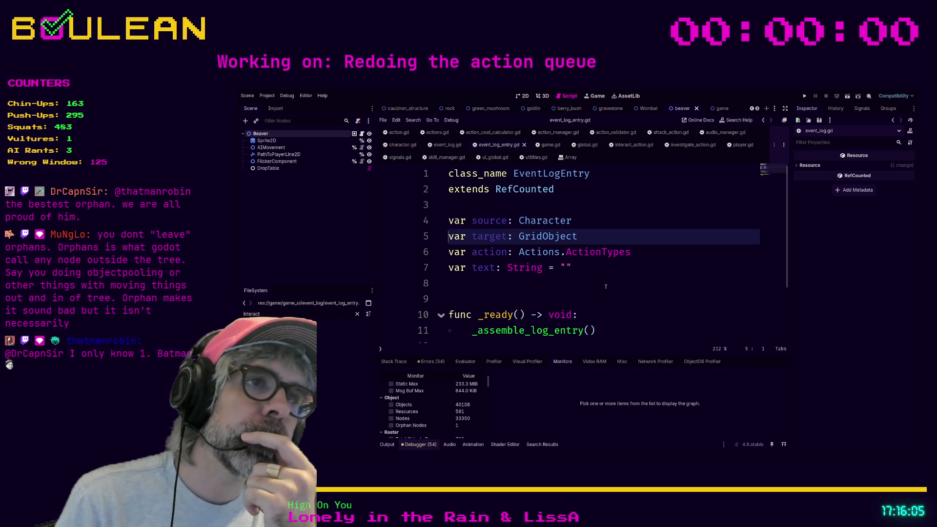
key("Down")
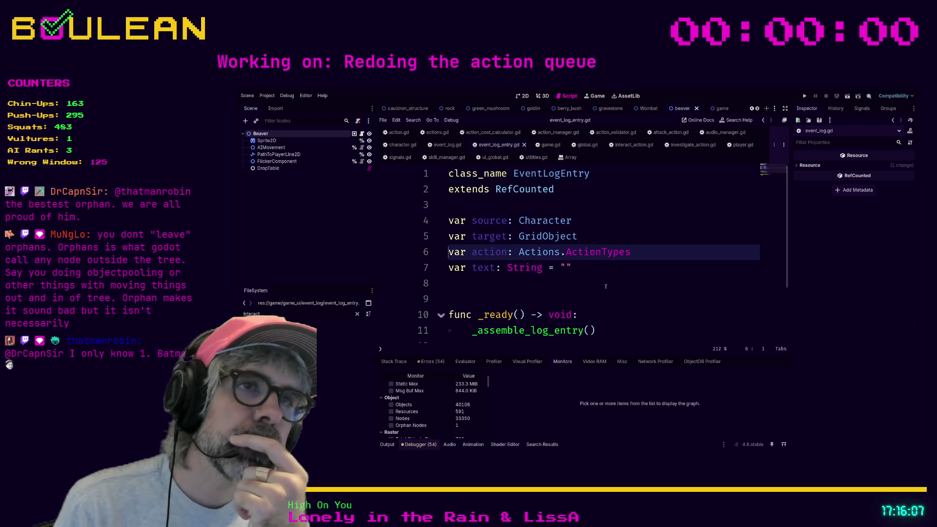
key("Up")
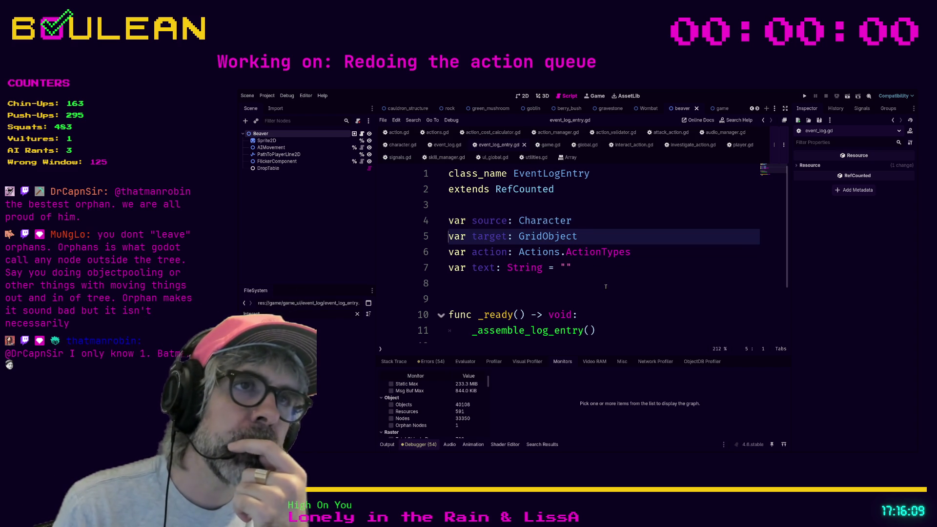
key("Up")
key("Down")
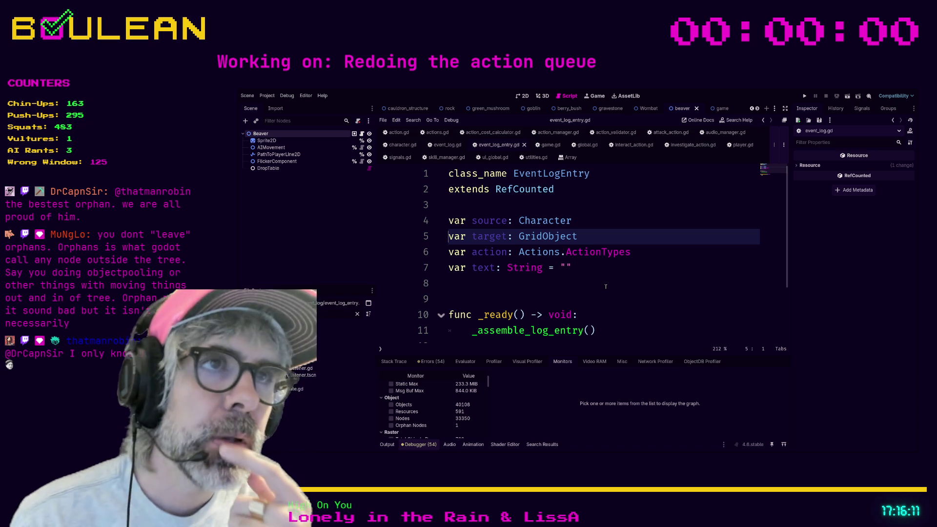
key("End")
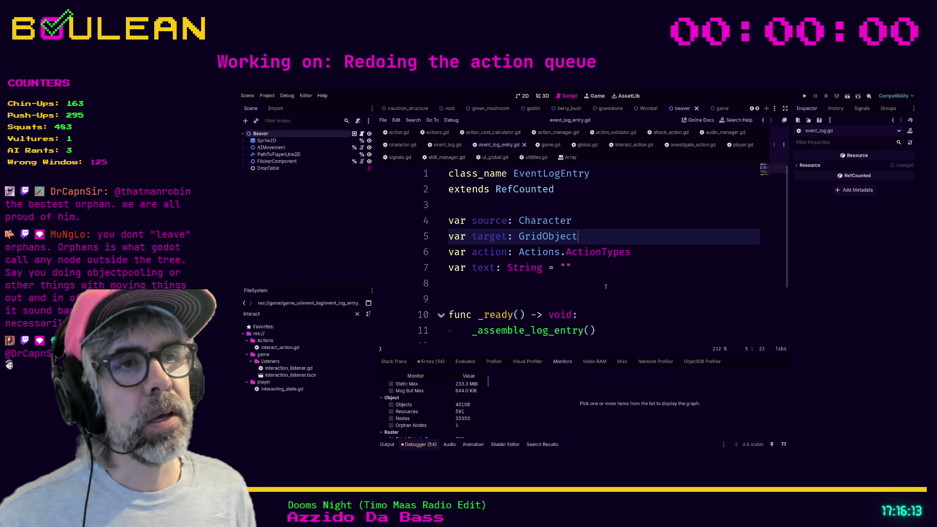
key("shift+Home")
key("shift+Up")
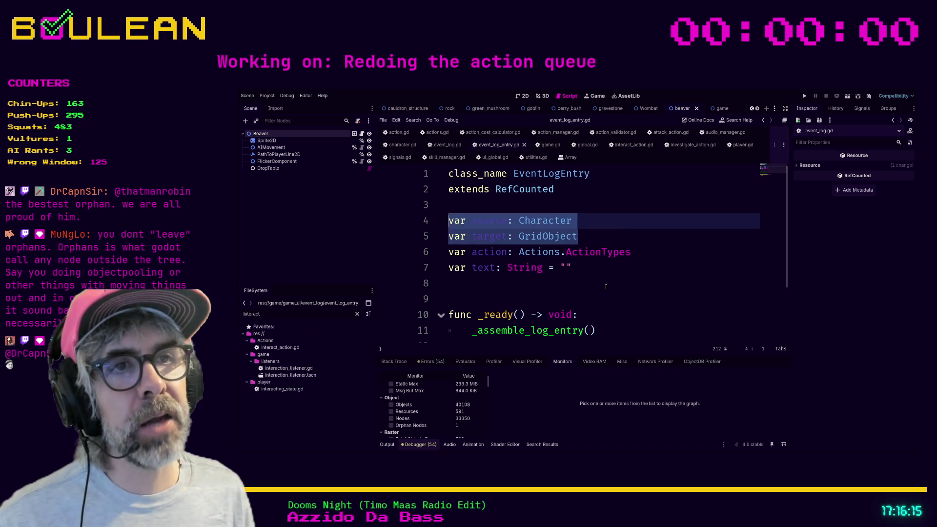
key("BackSpace")
key("BackSpace")
- Add 'var category: EventLog.LogCategories' after the action variable and save the script
key("End")
key("Return")
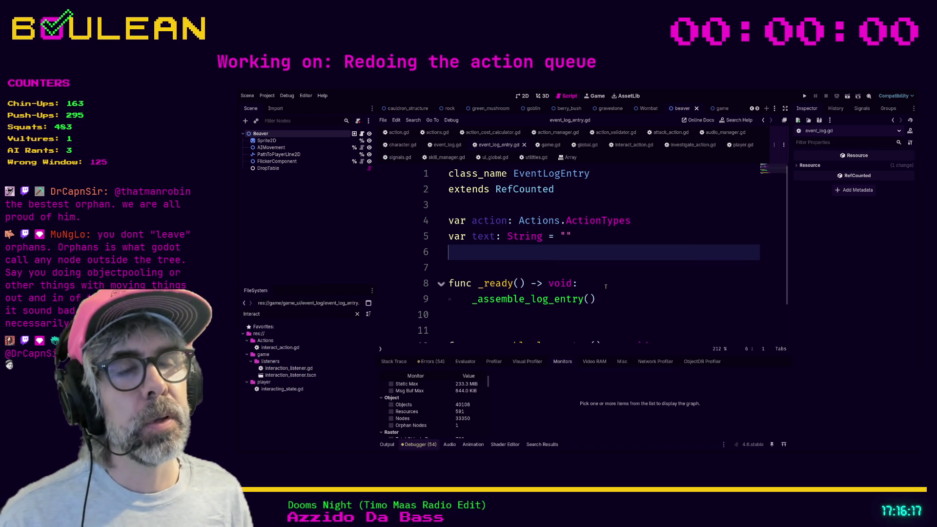
type("var")
key("alt+Up")
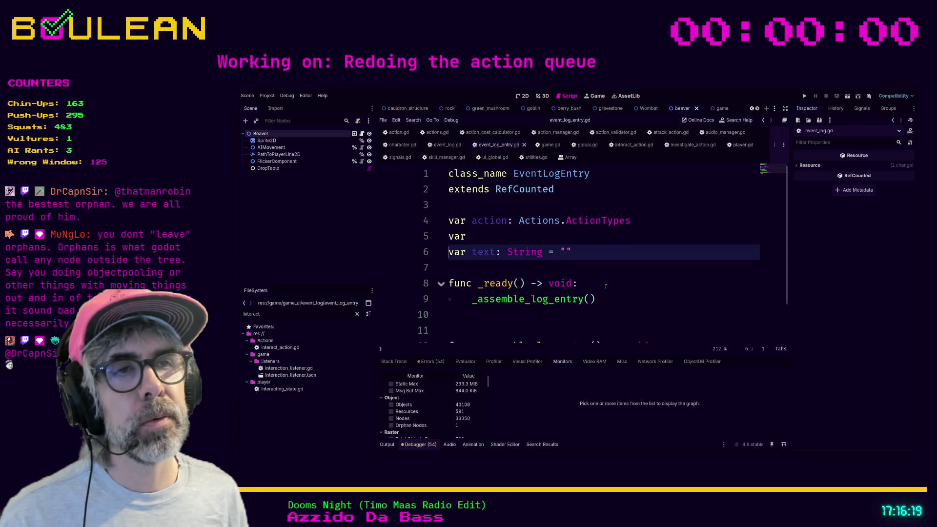
type("v")
key("BackSpace")
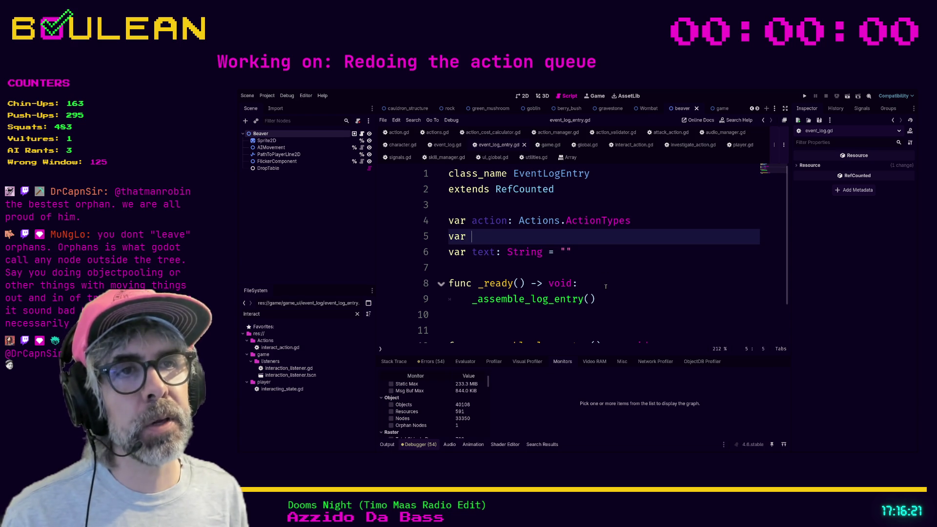
type("categ")
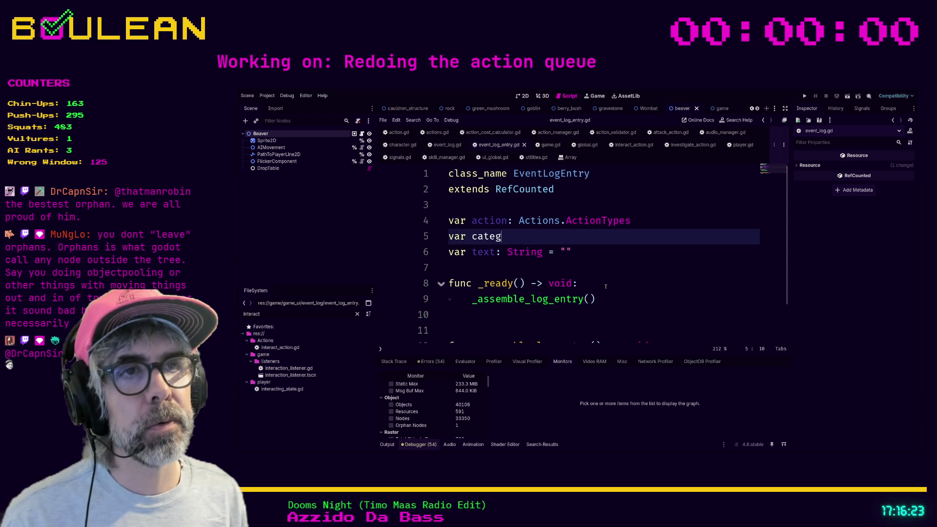
type("ory: ")
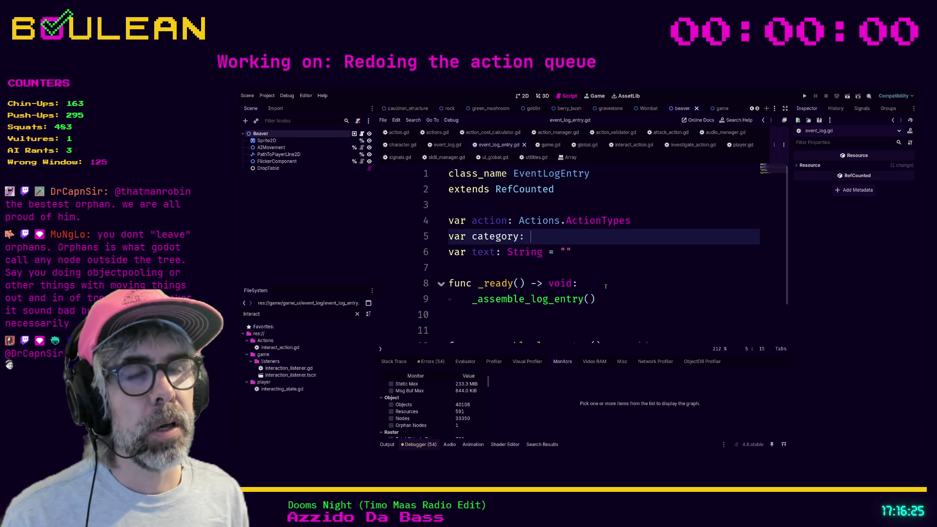
type("Even")
type("t")
key("Return")
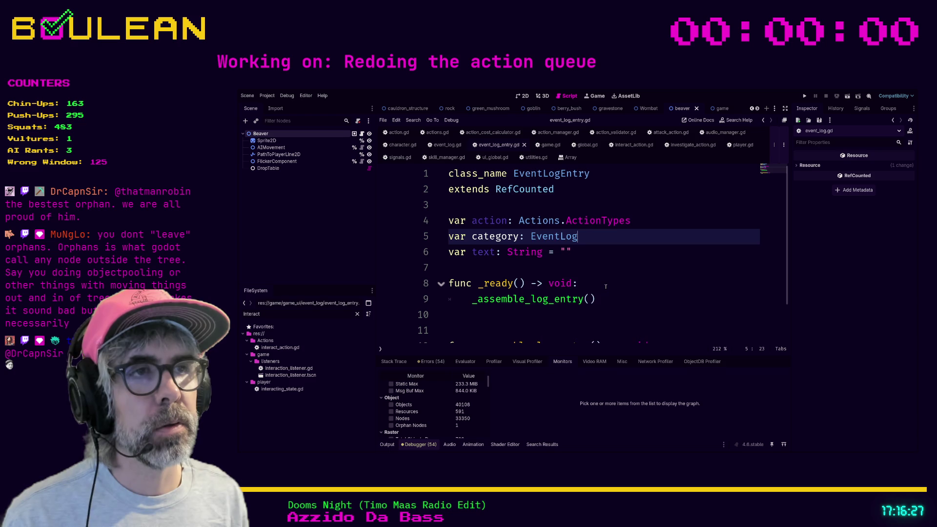
type(".Cate")
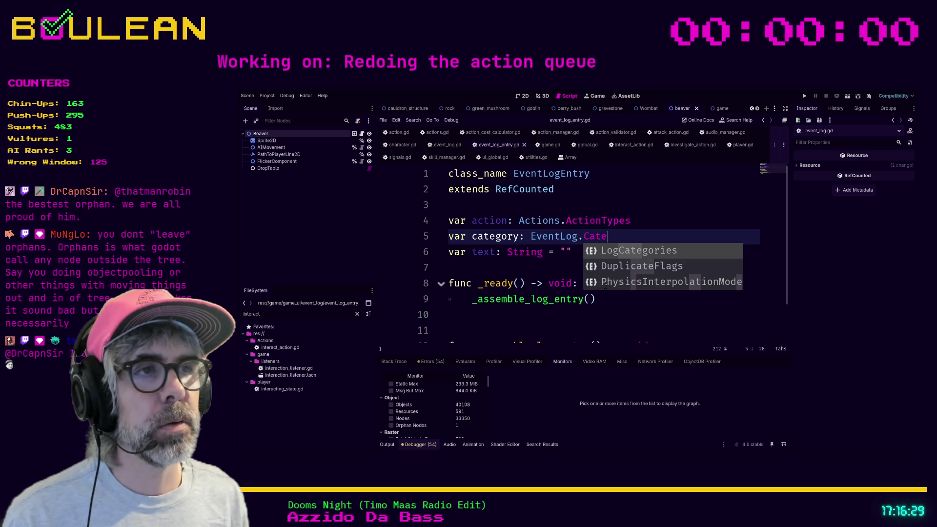
key("Return")
left_click(606, 287)
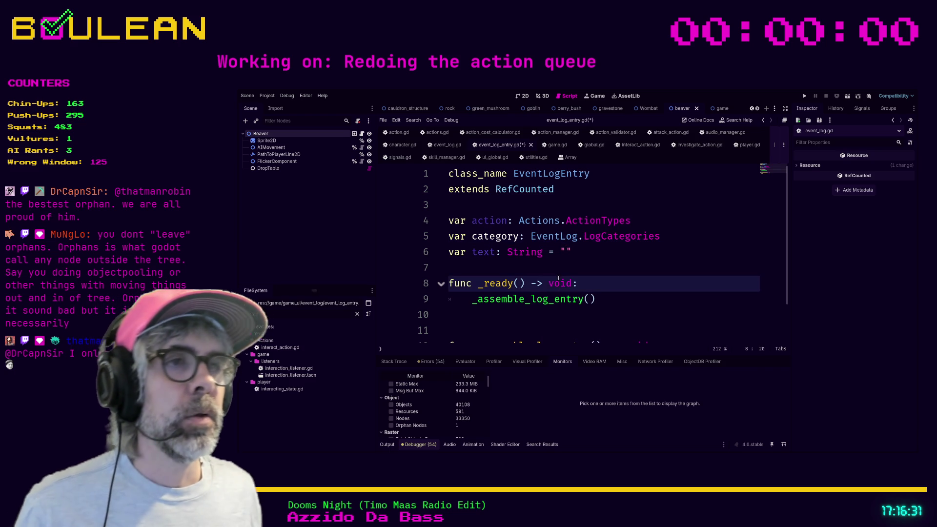
left_click(531, 267)
key("ctrl+s")
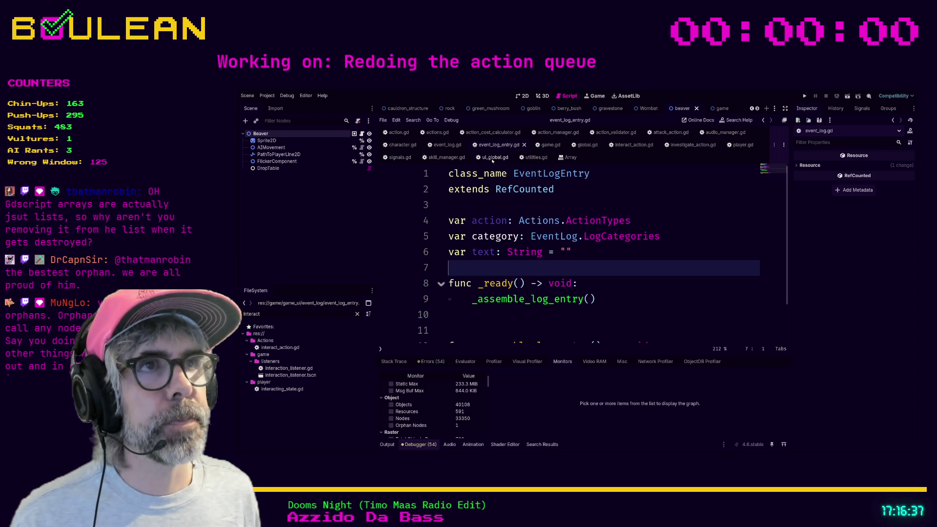
- In event_log.gd, delete the commented-out old log call on line 37
left_click(447, 145)
scroll(589, 243, "down", 2)
scroll(589, 243, "down", 6)
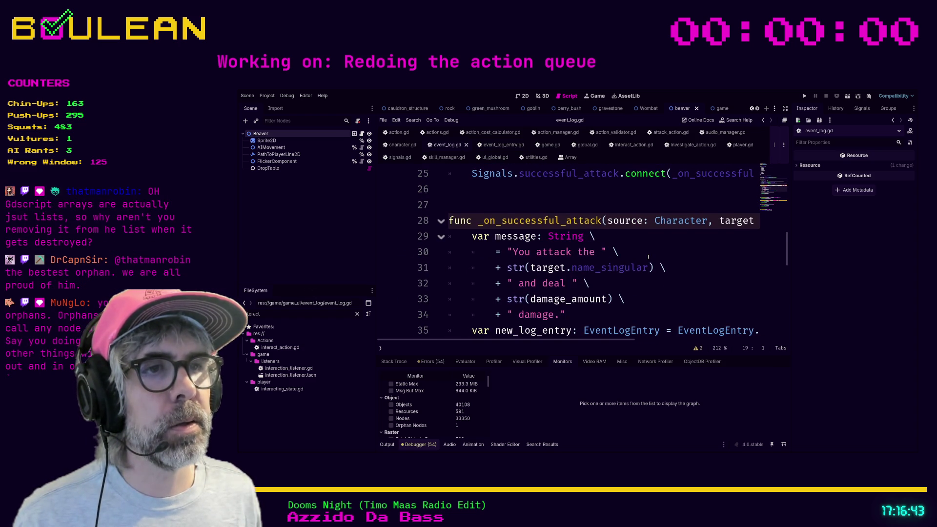
scroll(649, 256, "down", 1)
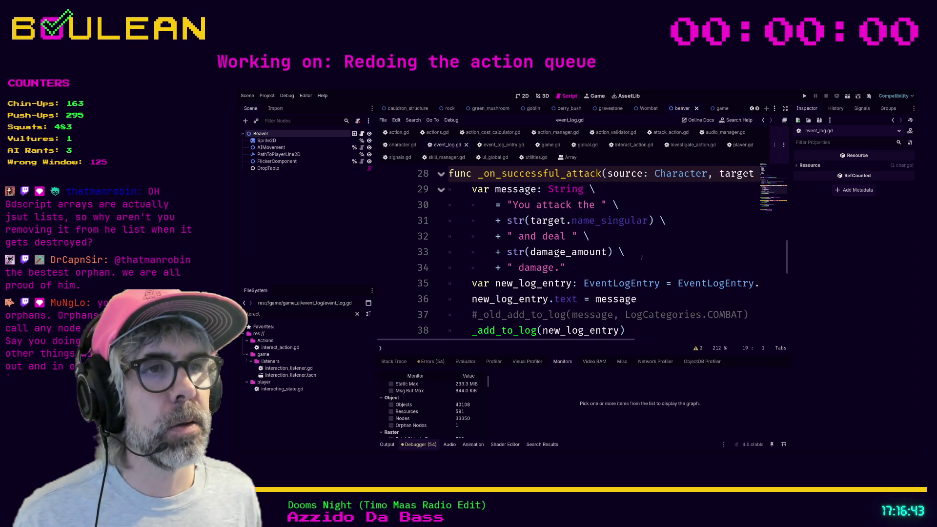
left_click(472, 315)
key("shift+End")
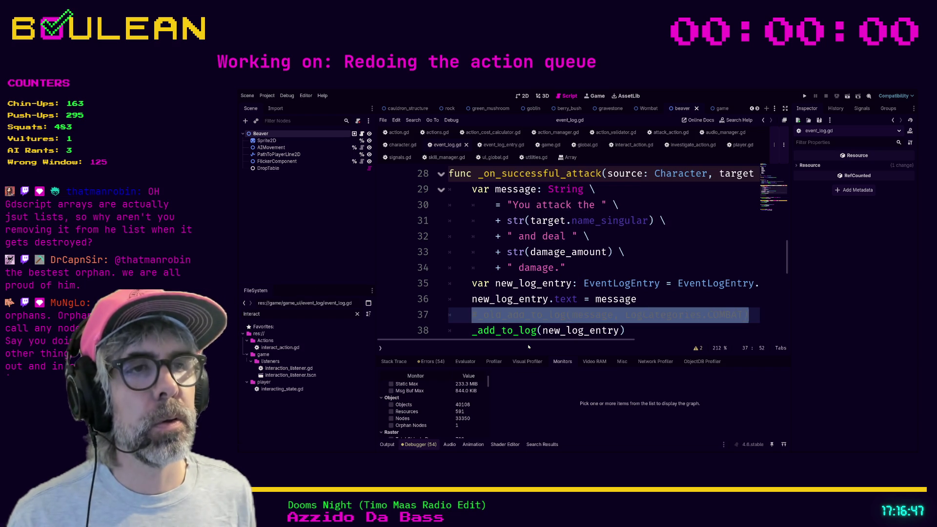
key("BackSpace")
- Add new_log_entry.category = LogCategories.COMBAT above the text assignment and save event_log.gd
type("new_")
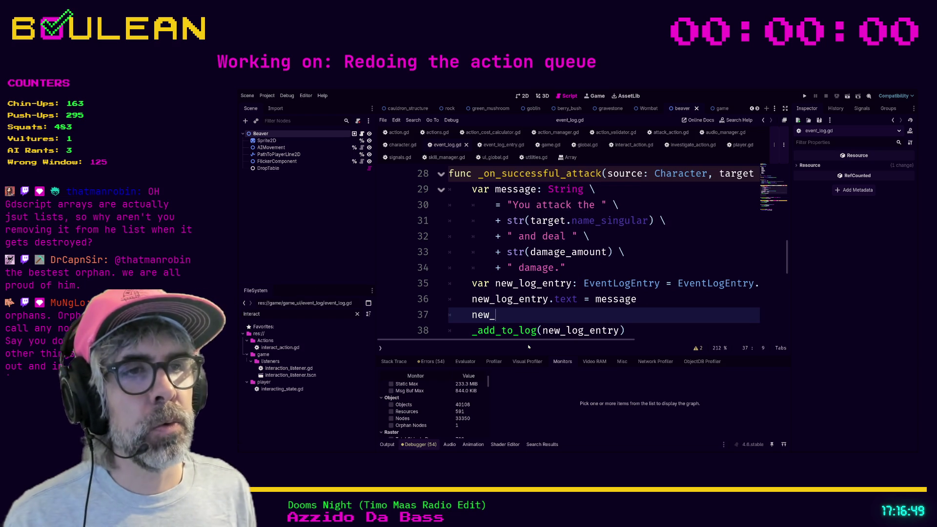
type("log_entry.c")
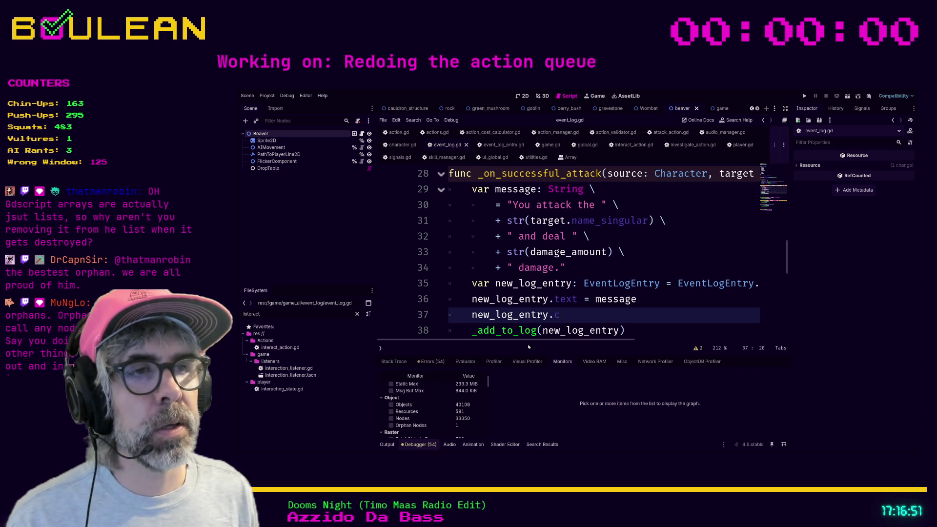
type("a")
key("Return")
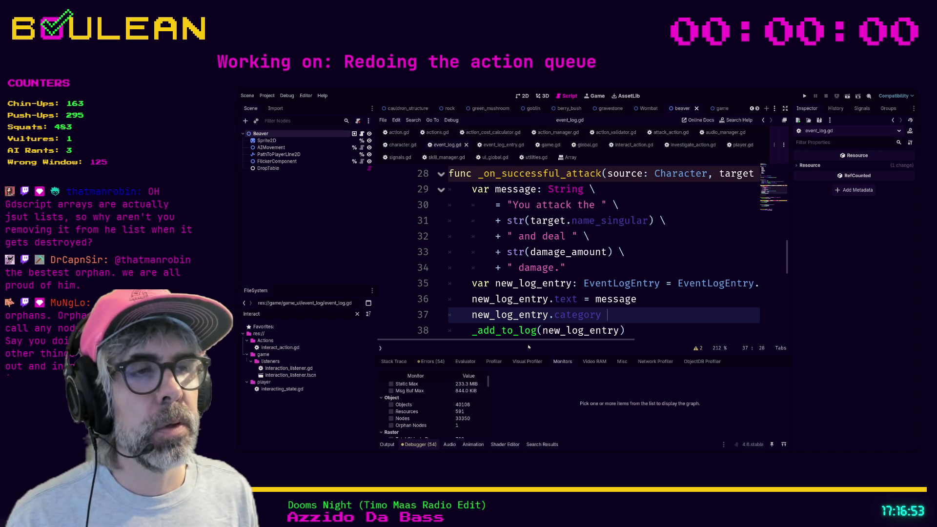
type("= ")
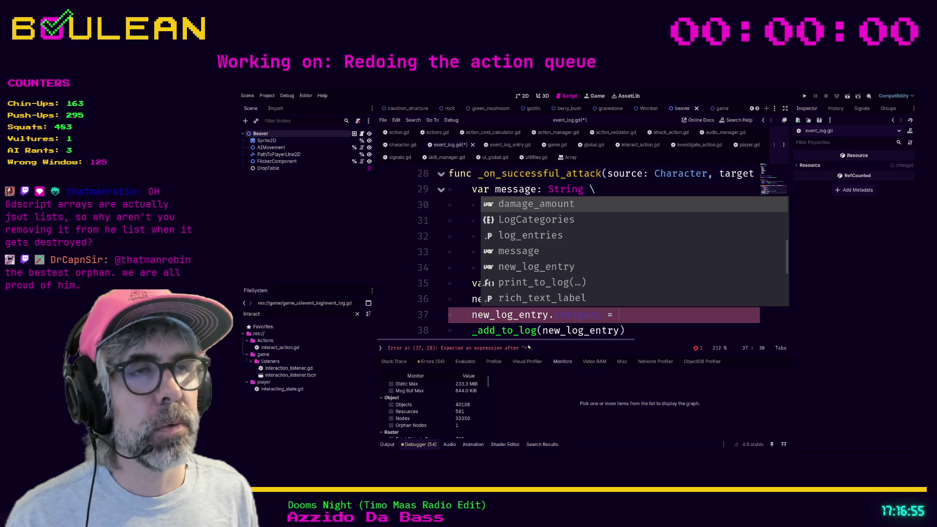
type("LogCategories.C")
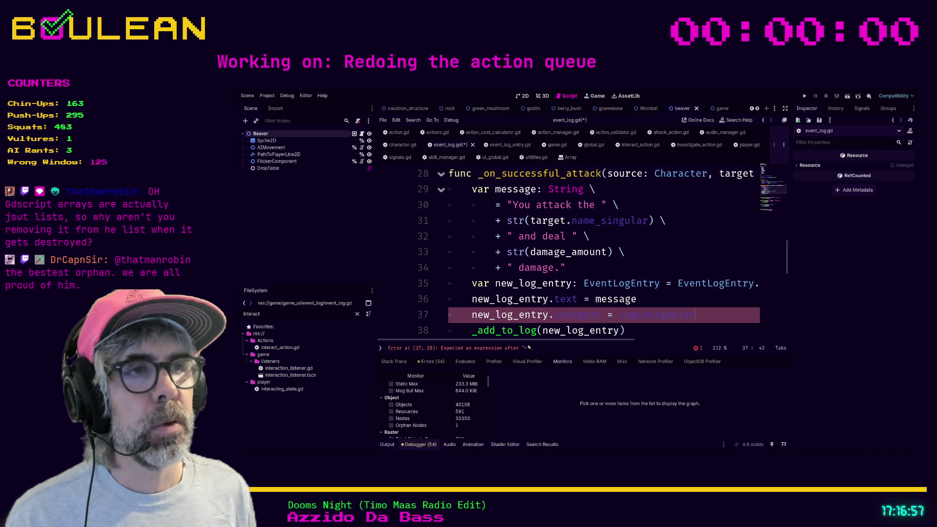
key("Return")
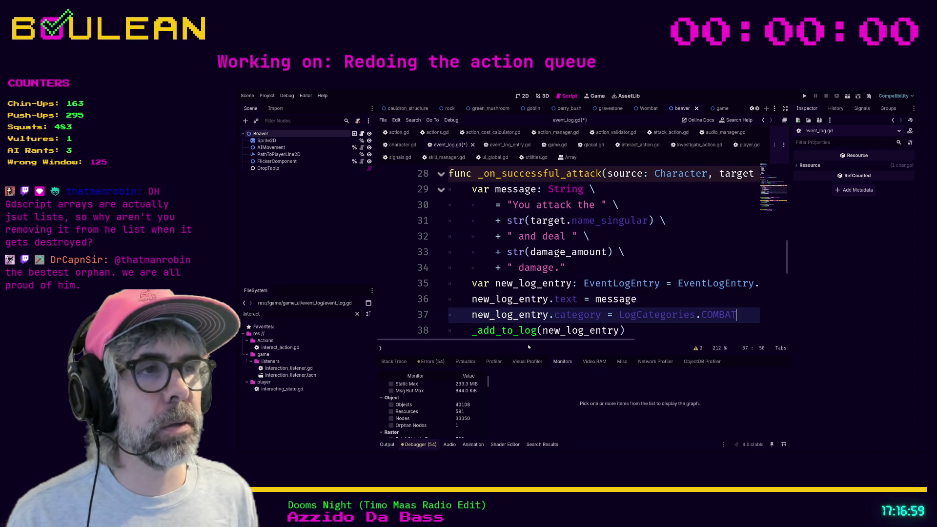
left_click(630, 299)
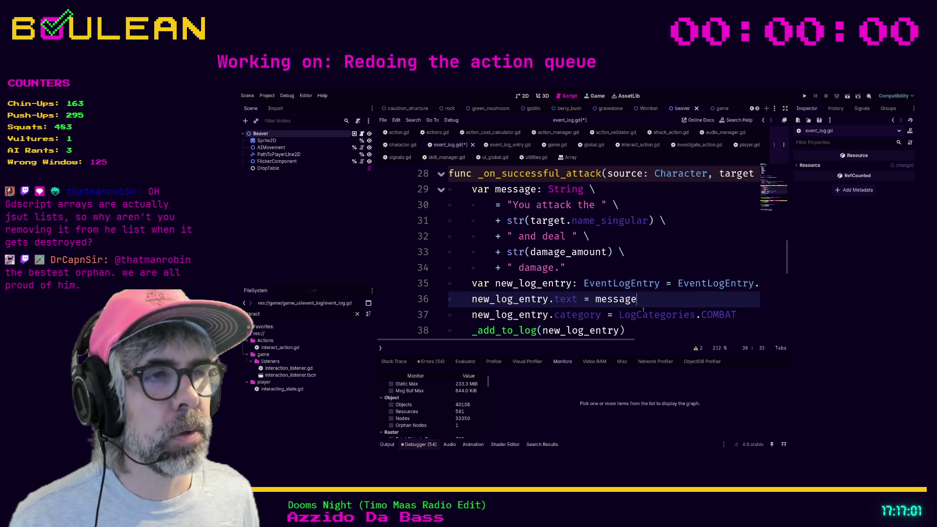
left_click(642, 315)
key("alt+Up")
left_click(651, 312)
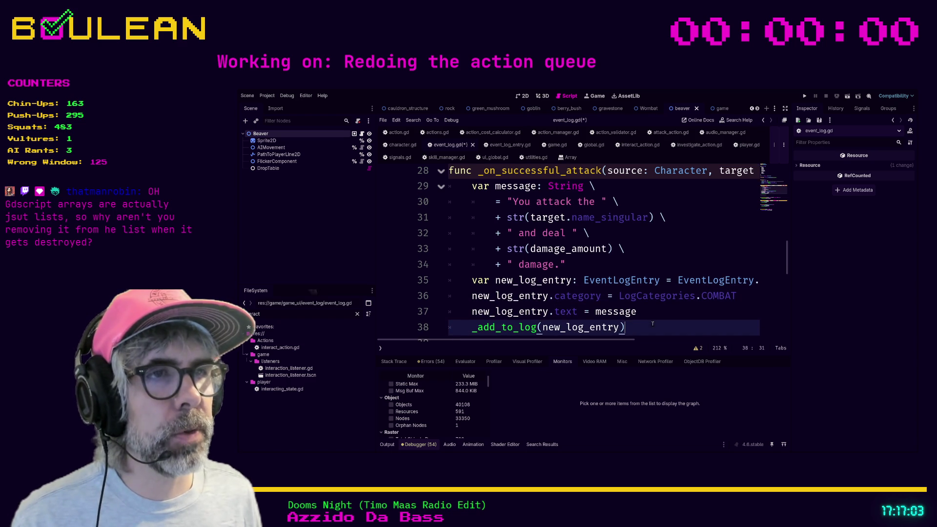
key("ctrl+s")
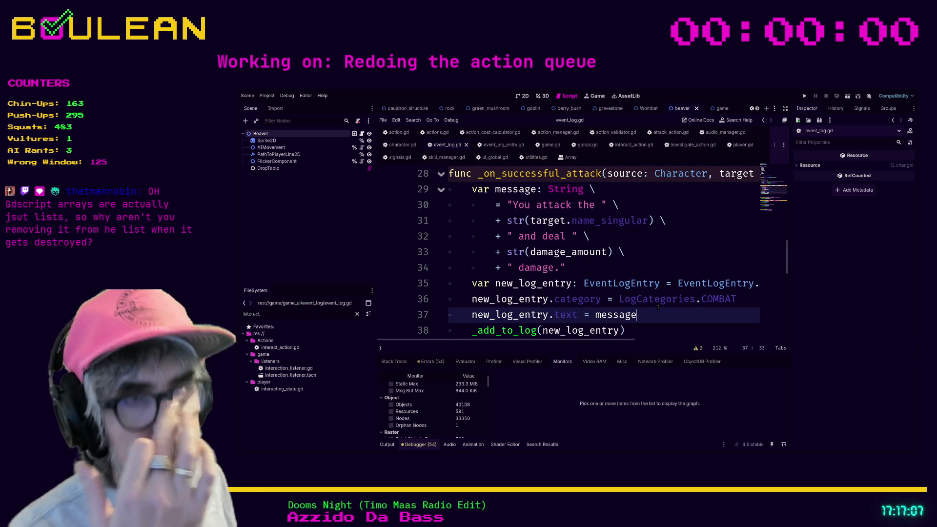
- Select and review the multi-line message declaration on lines 29–34
mouse_move(565, 267)
left_mouse_down()
mouse_move(434, 220)
mouse_move(432, 199)
left_mouse_up()
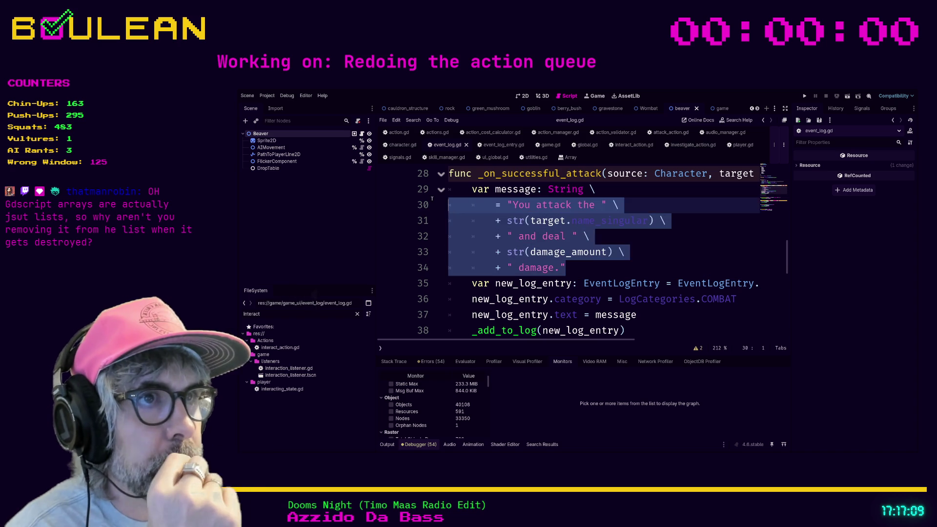
left_click(590, 268)
mouse_move(591, 268)
left_mouse_down()
mouse_move(454, 251)
mouse_move(438, 194)
left_mouse_up()
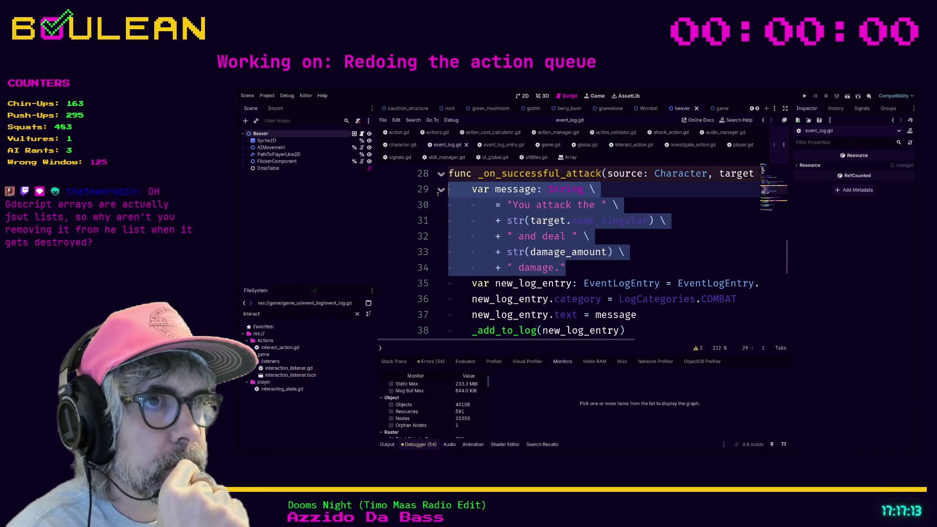
key("Home")
scroll(609, 260, "down", 1)
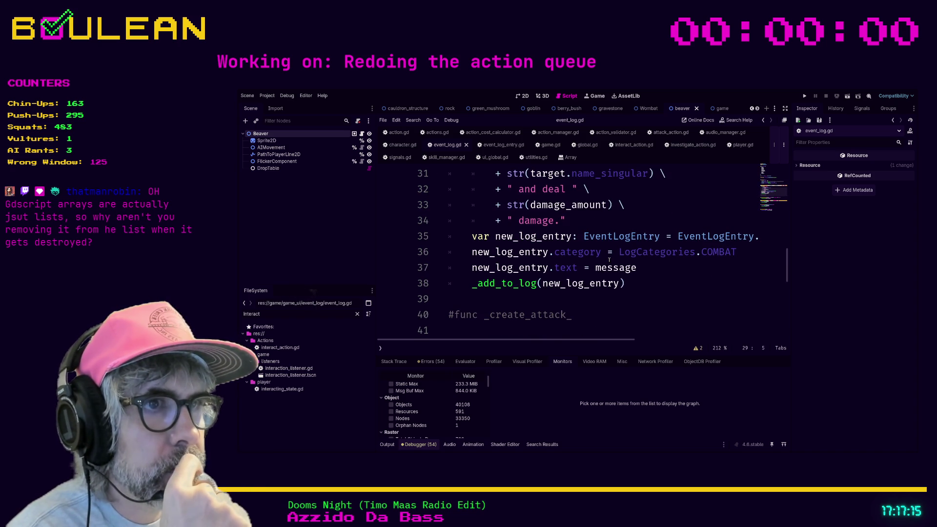
- Comment out the _old_add_to_log function on lines 46–49
scroll(609, 260, "down", 3)
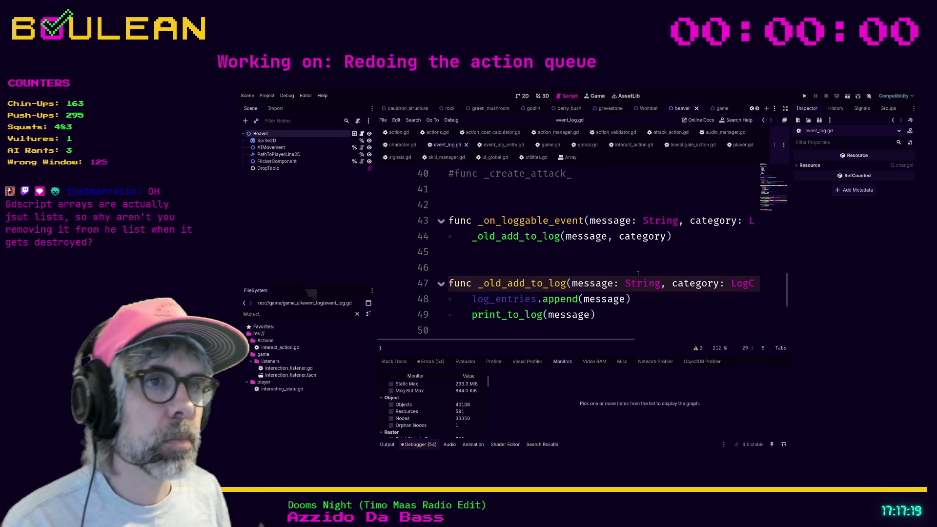
scroll(645, 269, "down", 1)
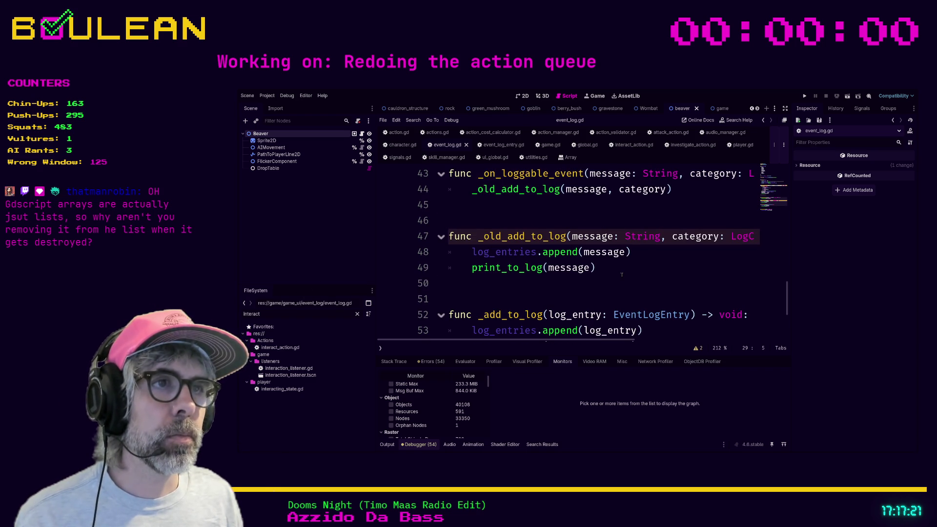
mouse_move(595, 267)
left_mouse_down()
mouse_move(471, 252)
mouse_move(407, 229)
left_mouse_up()
key("ctrl+k")
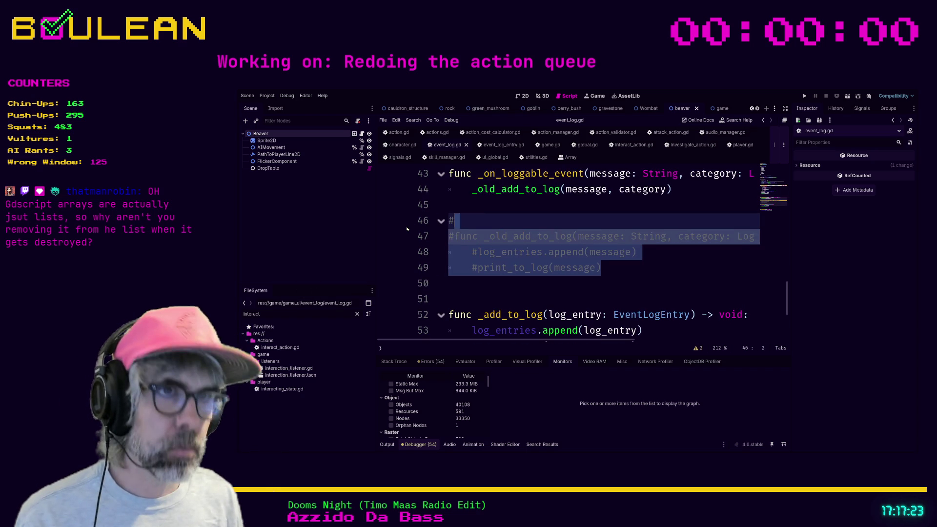
- Search for on_loggable_event and inspect its connection on line 24 and the call on line 44
key("ctrl+f")
type("on")
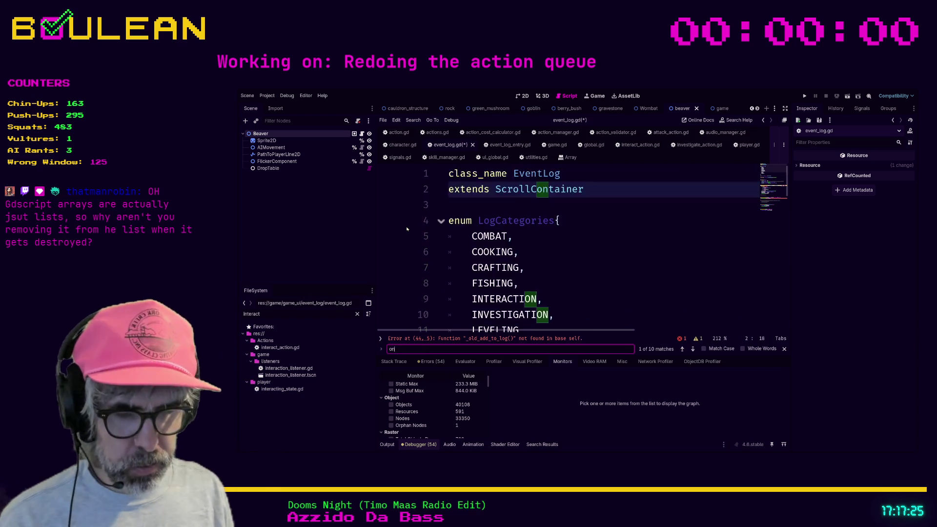
type("_loggable_event")
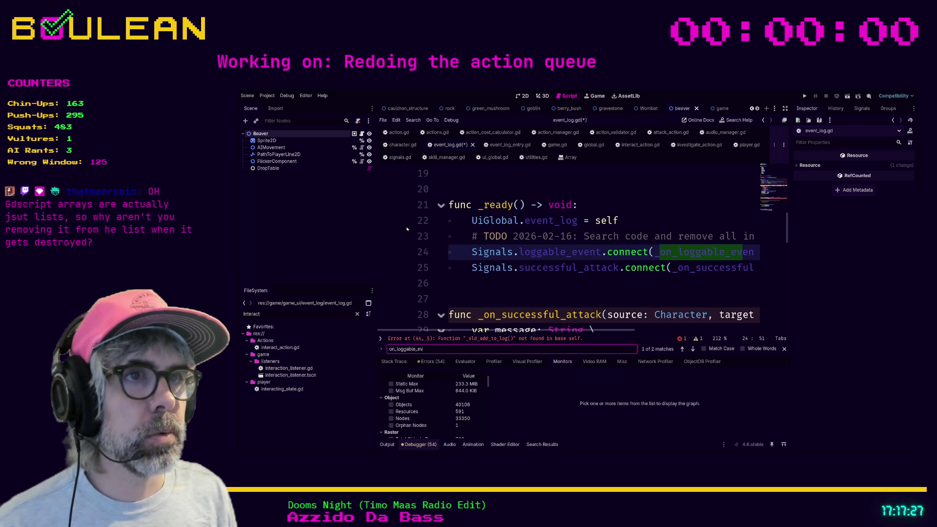
left_click(467, 252)
scroll(523, 266, "down", 1)
scroll(524, 266, "up", 1)
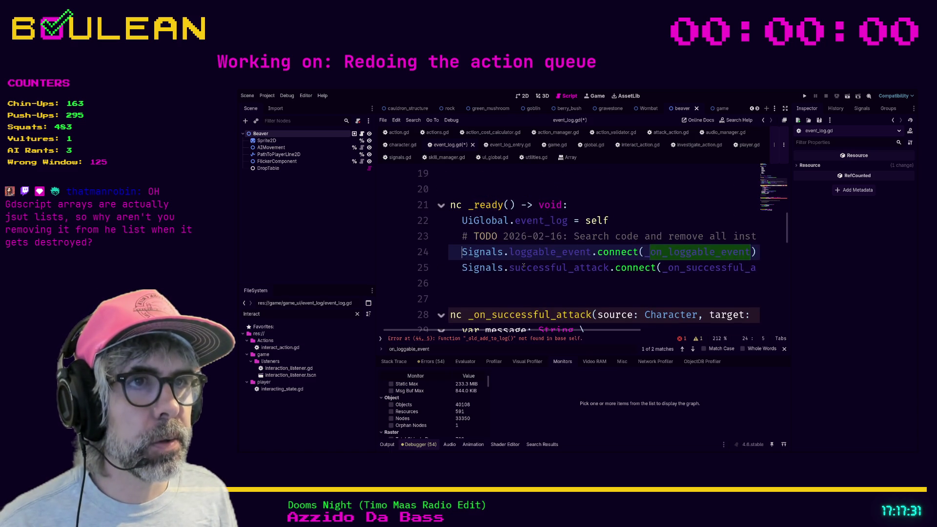
scroll(523, 266, "down", 6)
scroll(524, 266, "down", 1)
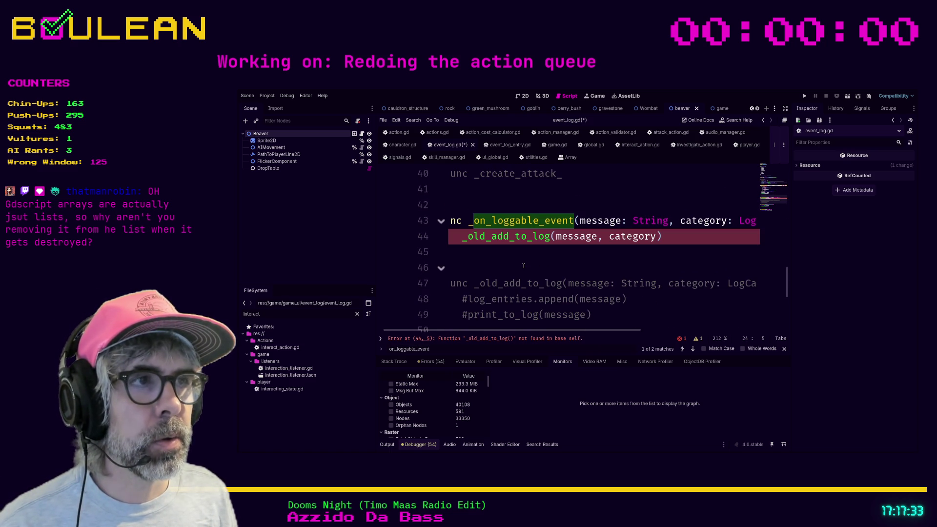
left_click(457, 238)
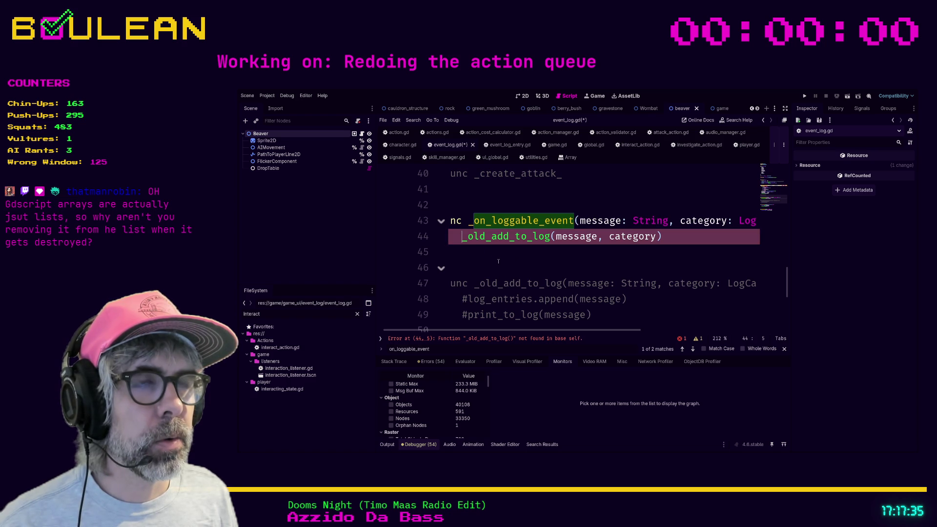
scroll(505, 267, "up", 1)
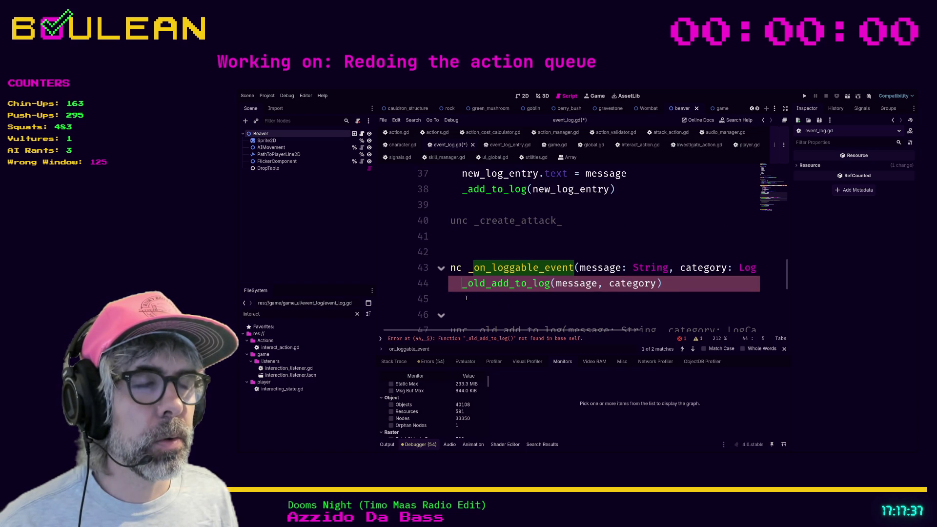
scroll(488, 288, "down", 2)
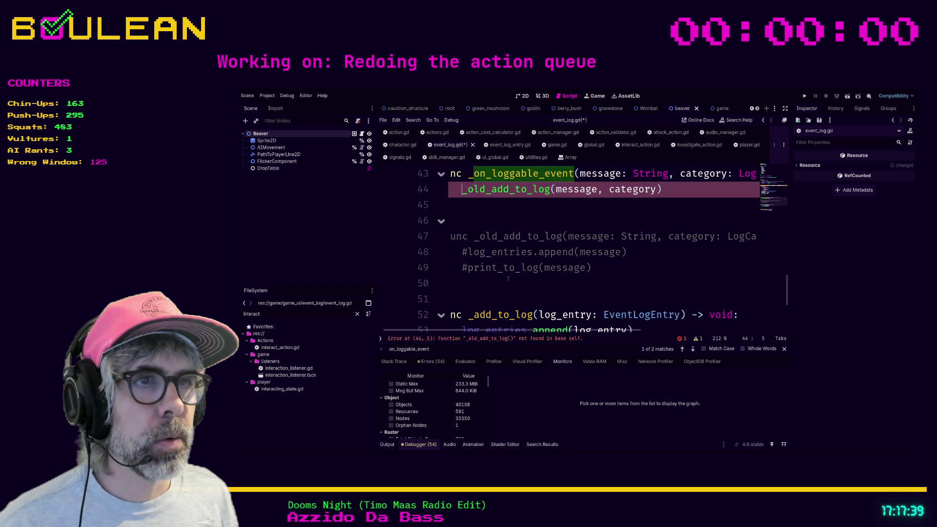
- Toggle the comment on lines 47–49 on and off, then save event_log.gd
left_click_drag(604, 266, 440, 239)
key("ctrl+k")
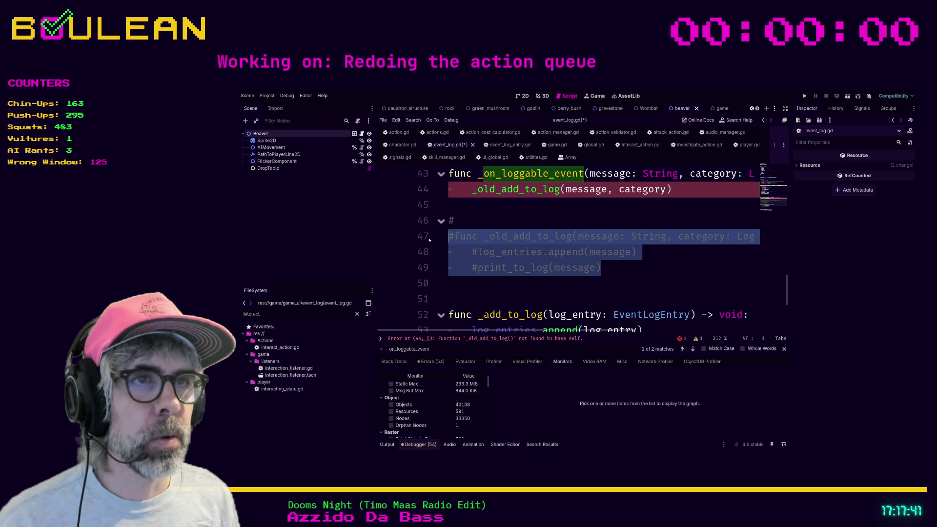
key("ctrl+k")
left_click(492, 223)
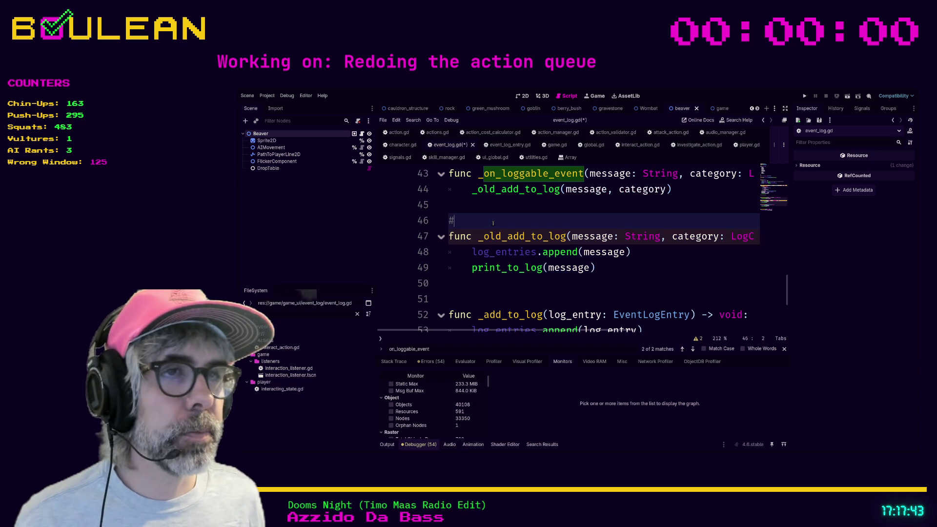
key("ctrl+s")
- Delete lines 43–49 containing the _on_loggable_event and _old_add_to_log functions
scroll(493, 223, "down", 2)
scroll(599, 322, "up", 3)
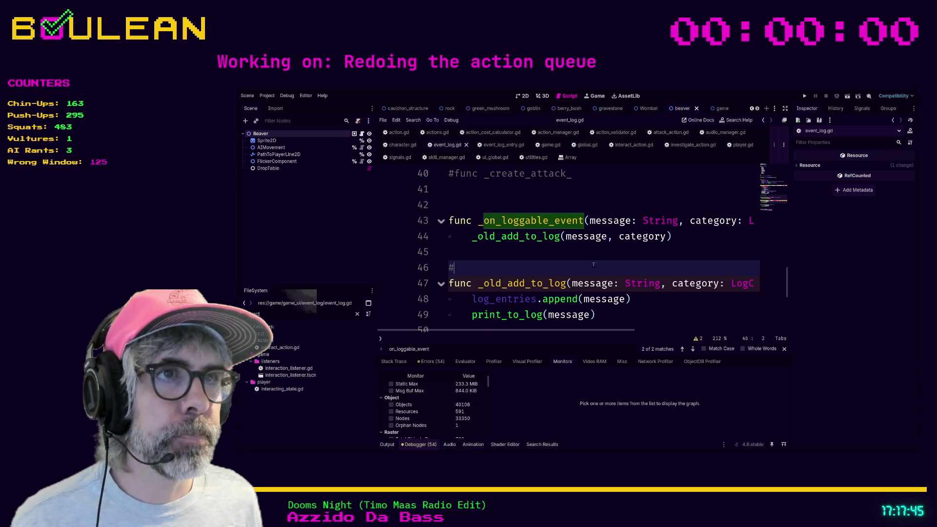
mouse_move(598, 321)
left_mouse_down()
mouse_move(449, 275)
mouse_move(447, 229)
left_mouse_up()
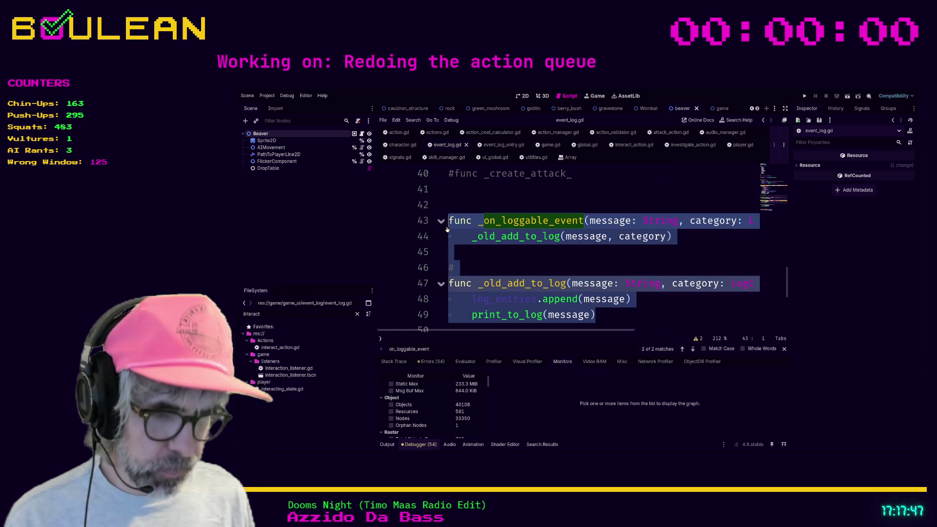
key("ctrl+k")
key("Delete")
- Comment out the loggable_event signal connection on line 24 and widen the code view
scroll(575, 236, "up", 7)
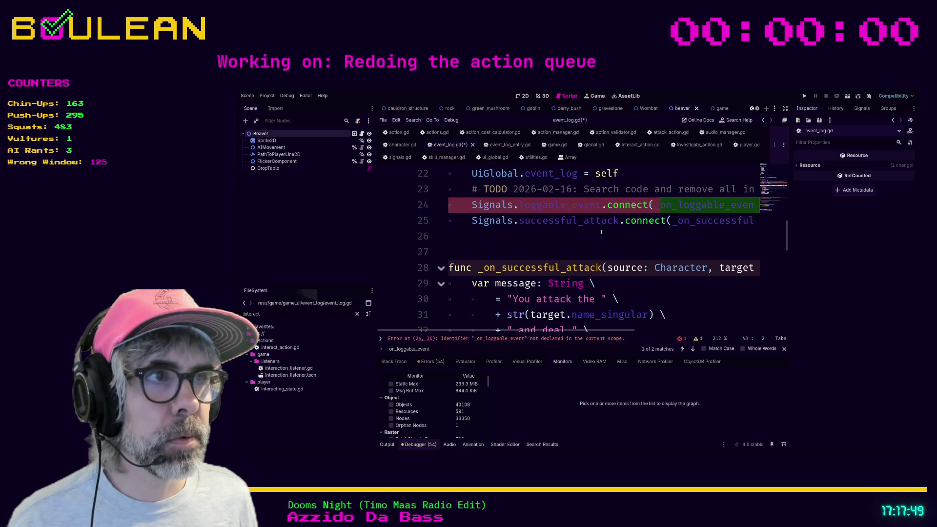
left_click(528, 250)
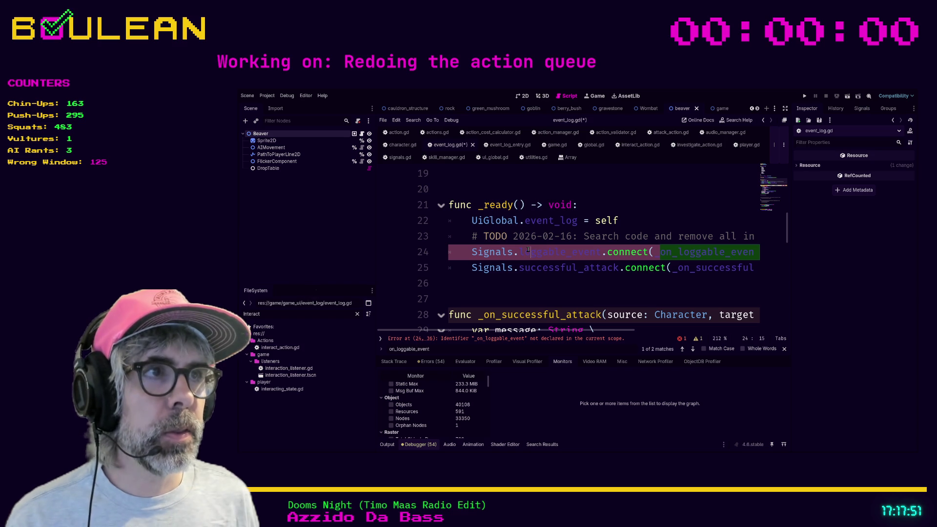
key("ctrl+k")
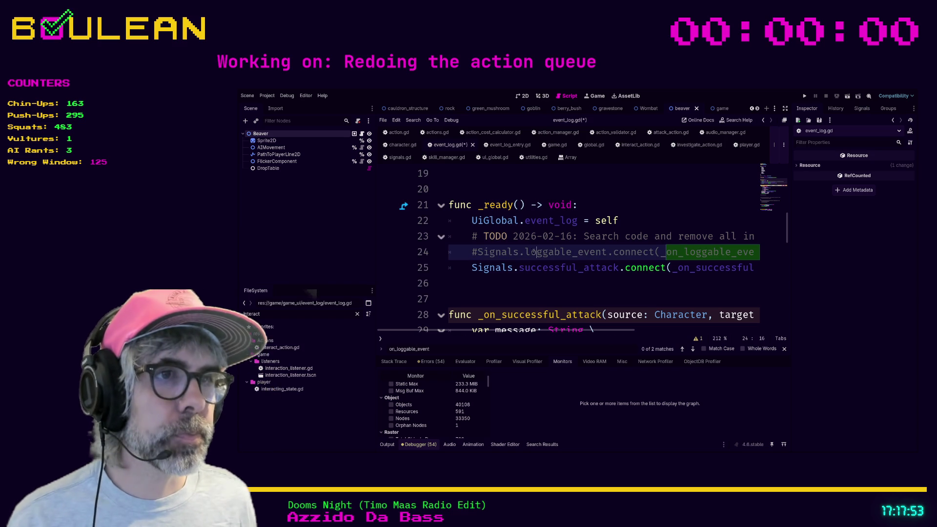
left_click(526, 288)
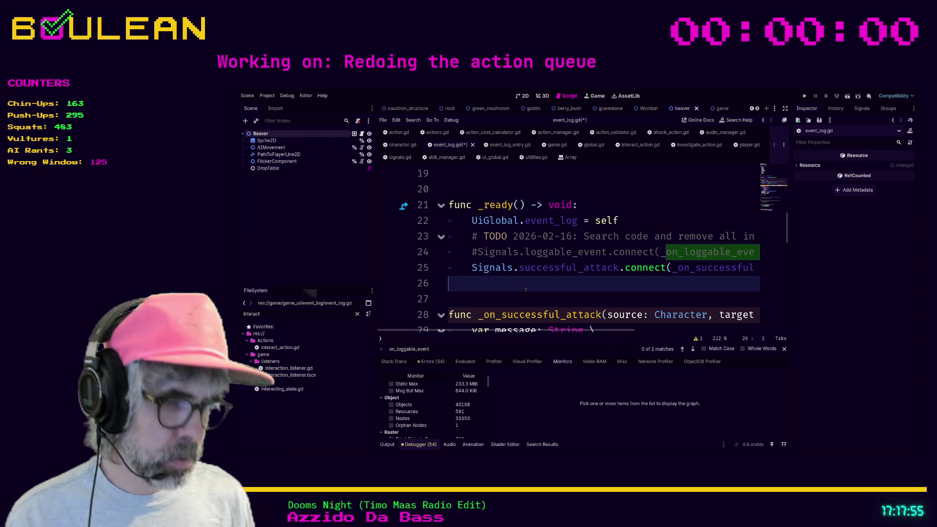
key("ctrl+shift+F11")
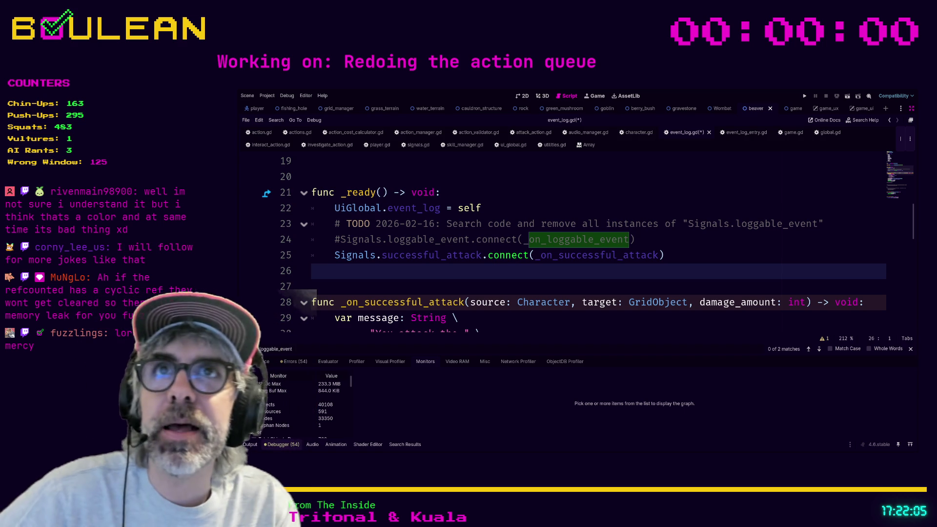
- Open fish_caught_listener.gd from the search results and go to the end of the names list
left_click(481, 281)
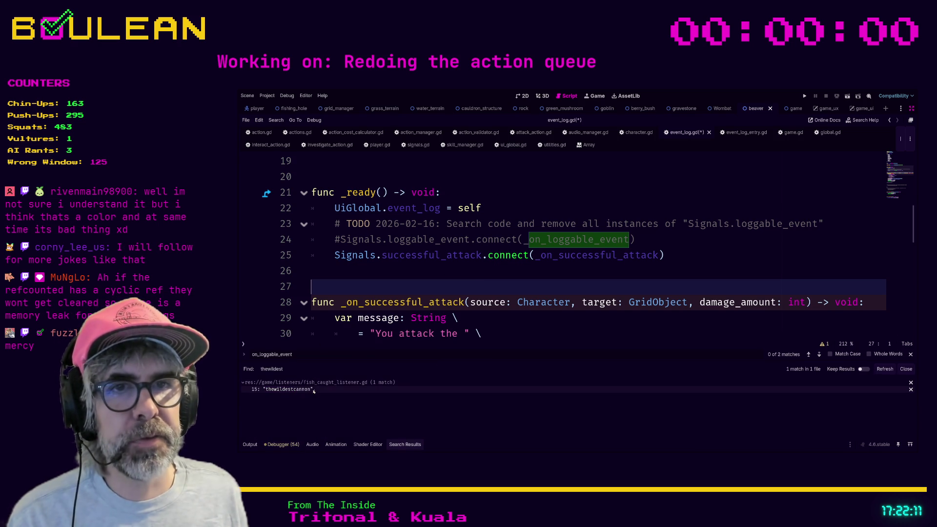
left_click(313, 391)
scroll(835, 299, "down", 20)
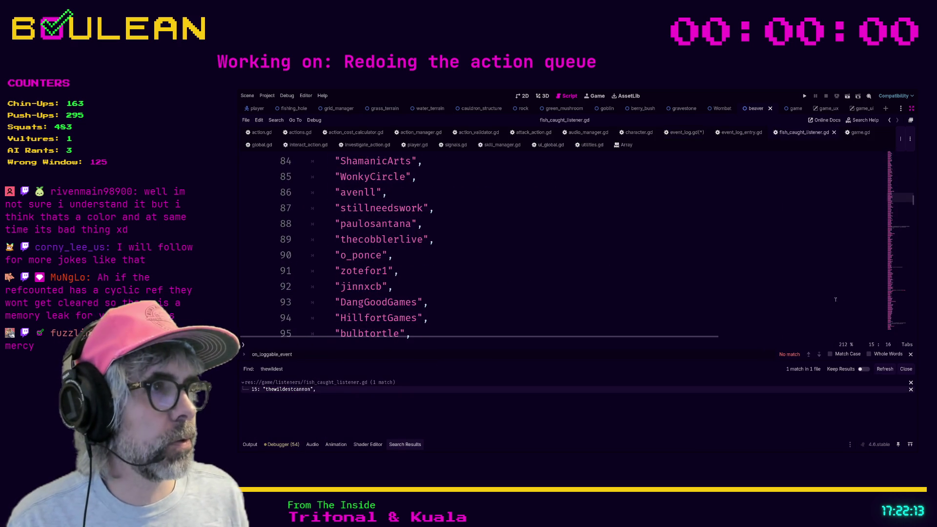
scroll(836, 300, "down", 20)
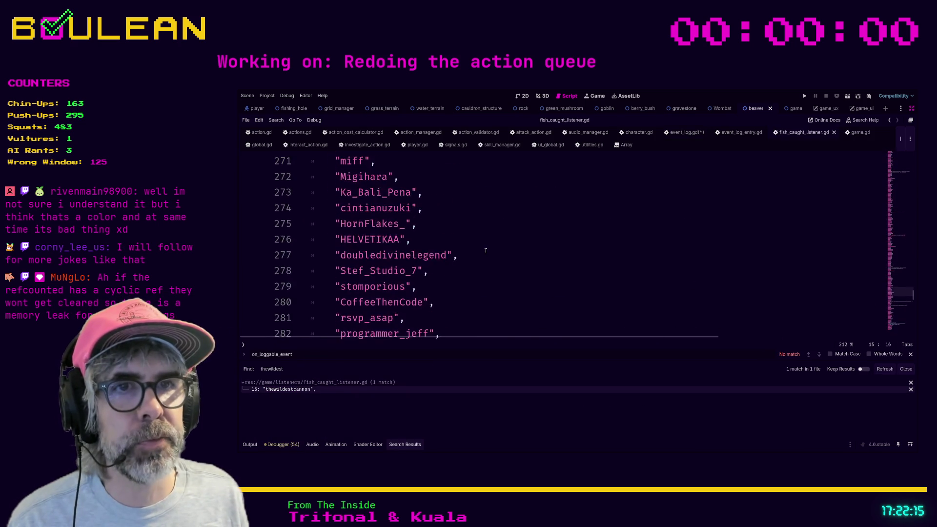
scroll(486, 250, "down", 20)
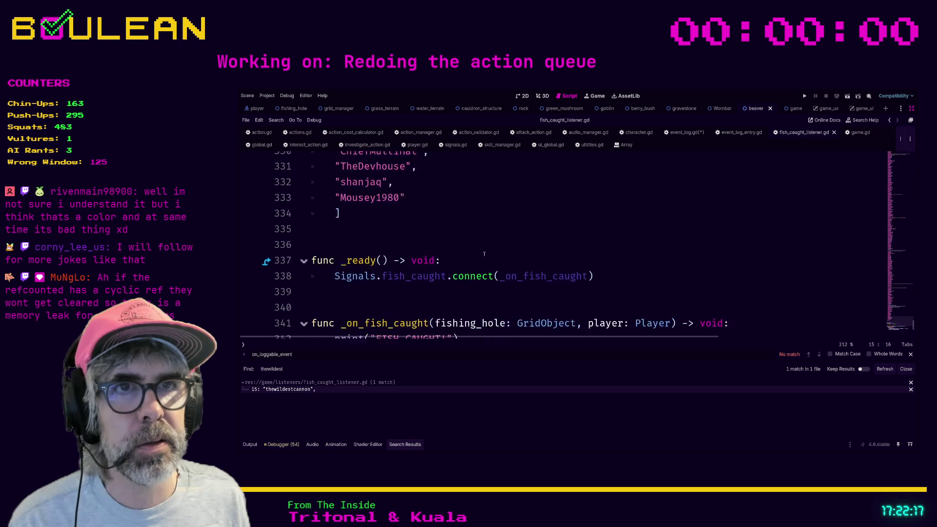
scroll(484, 254, "up", 1)
left_click(434, 208)
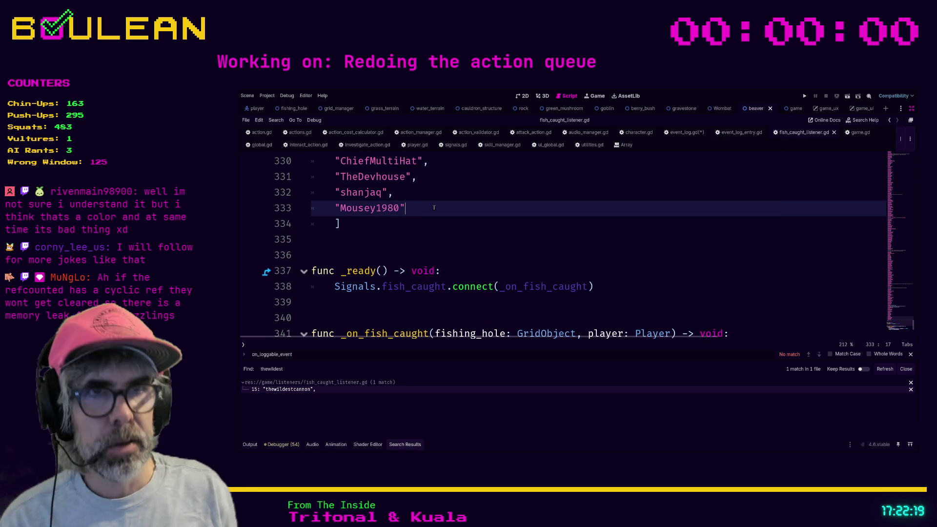
- Add two new quoted chatter-name lines below the last names-list entry
key("Return")
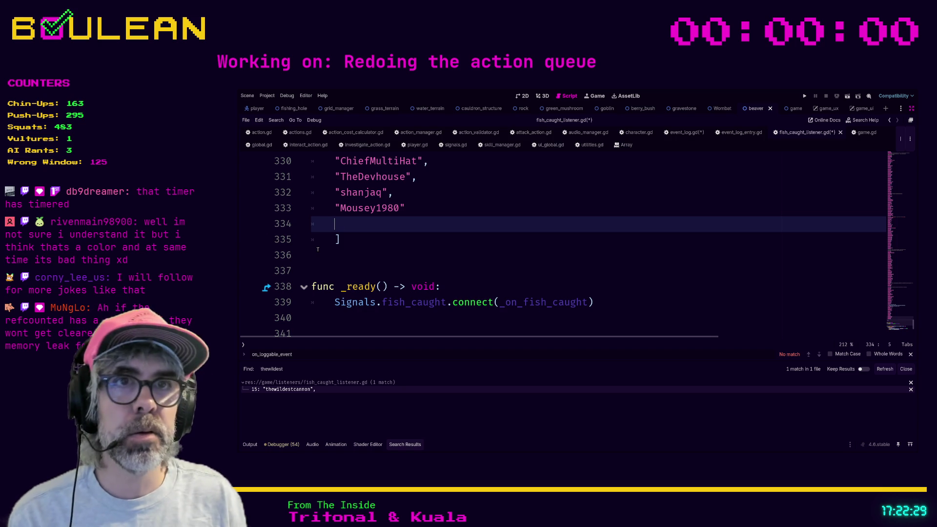
type("\"mimi")
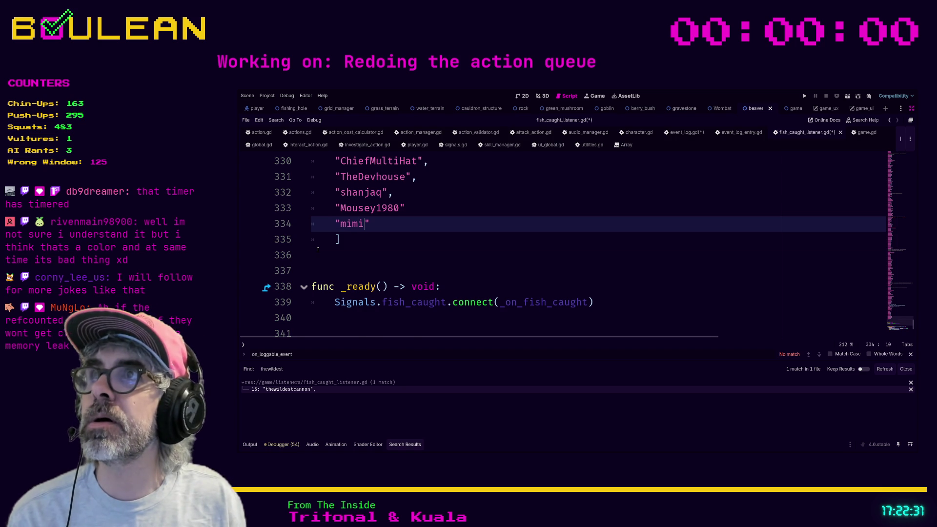
type("rbytes")
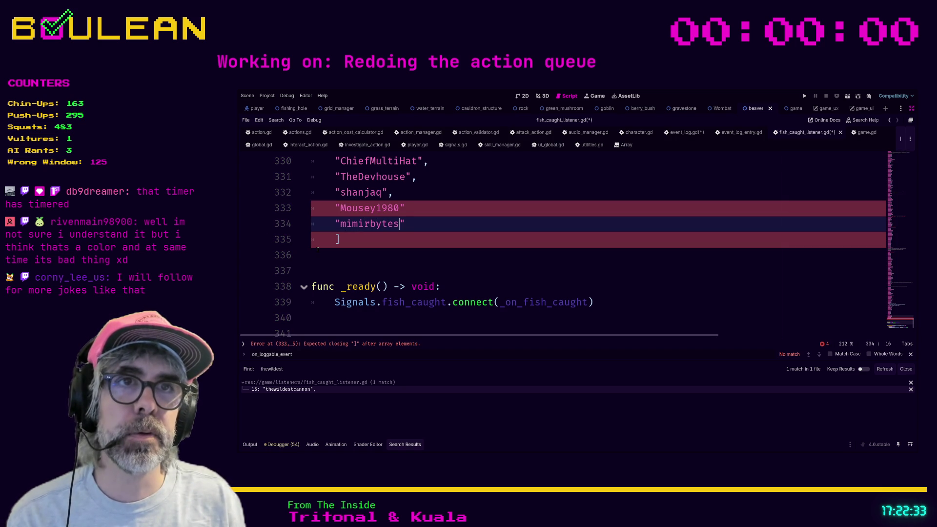
type(",")
key("Return")
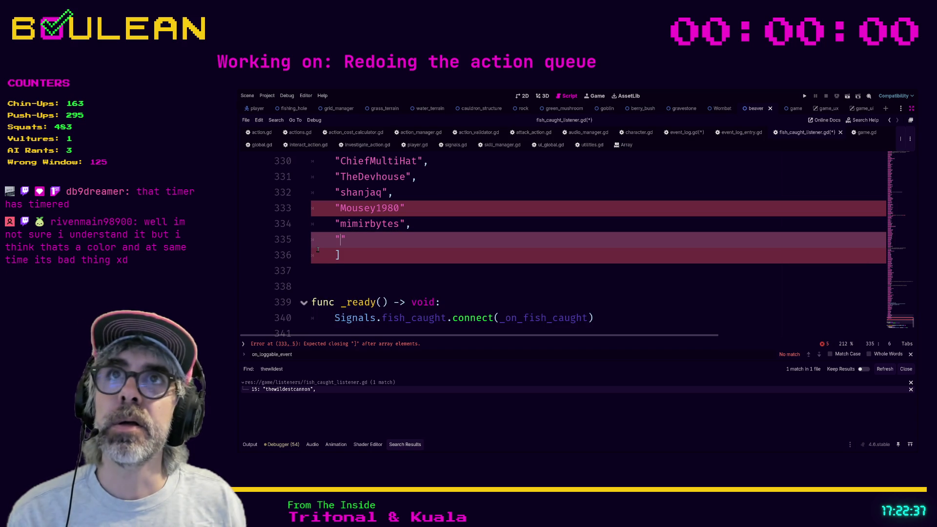
type("corny_")
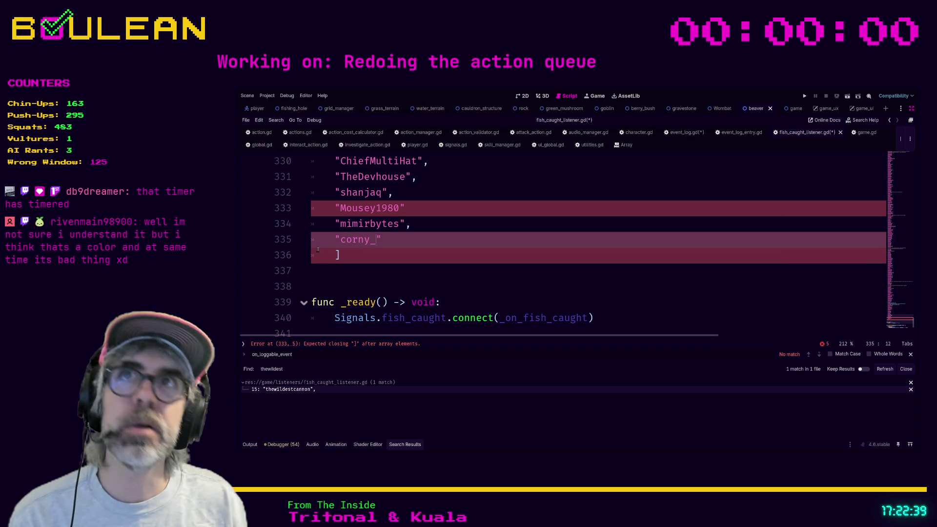
type("less")
type("ee")
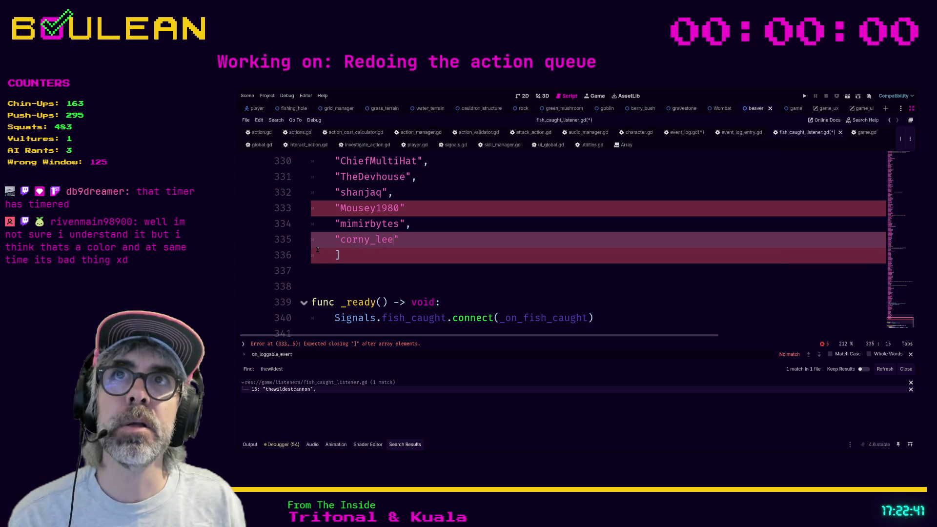
type("us")
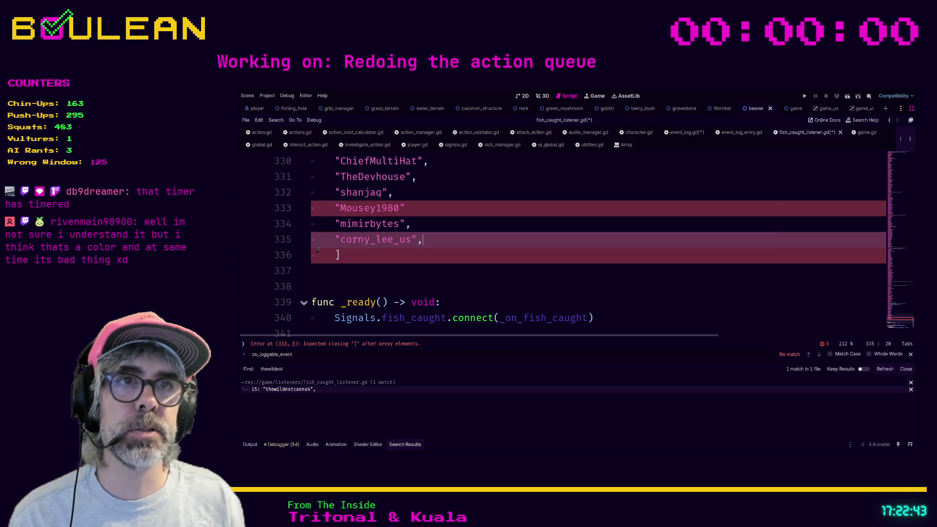
- Add the missing comma after the line 333 name and save fish_caught_listener.gd
key("Up")
key("Up")
type(",")
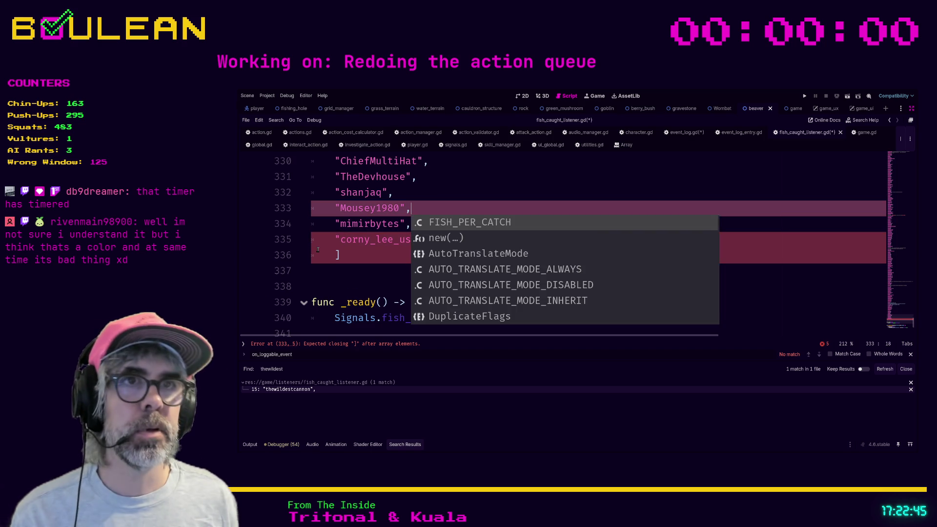
left_click(339, 269)
key("ctrl+s")
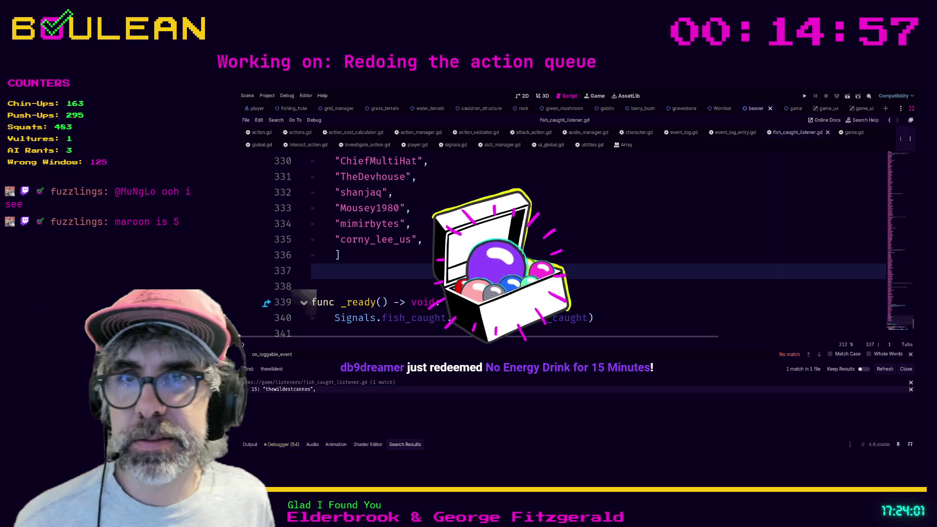
left_click(517, 258)
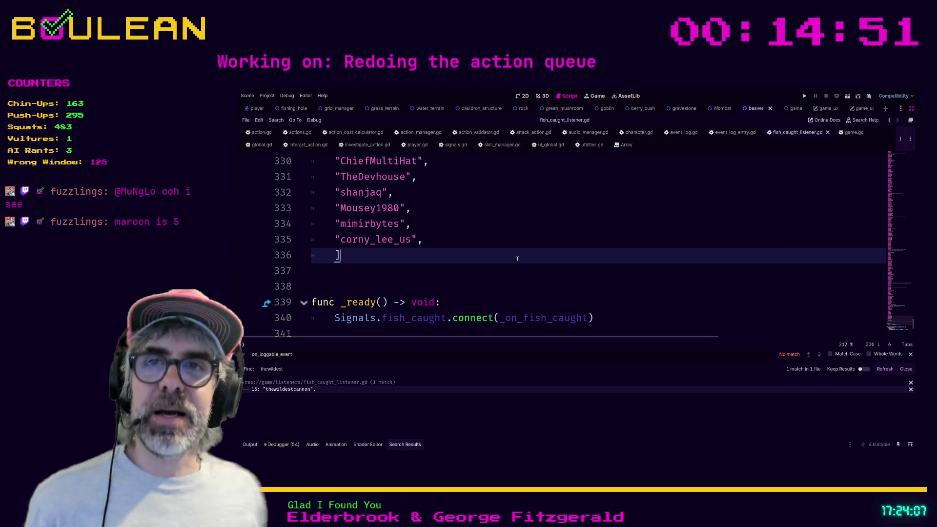
left_click(519, 240)
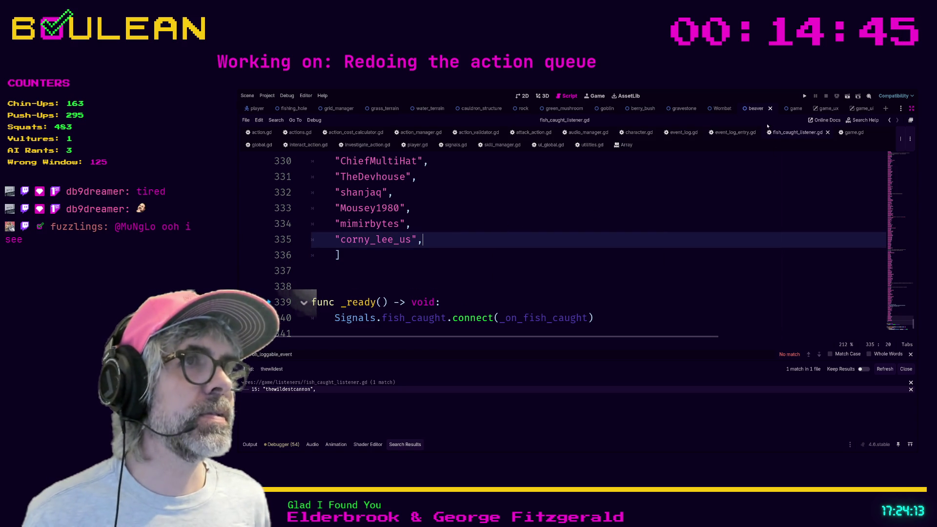
left_click(549, 209)
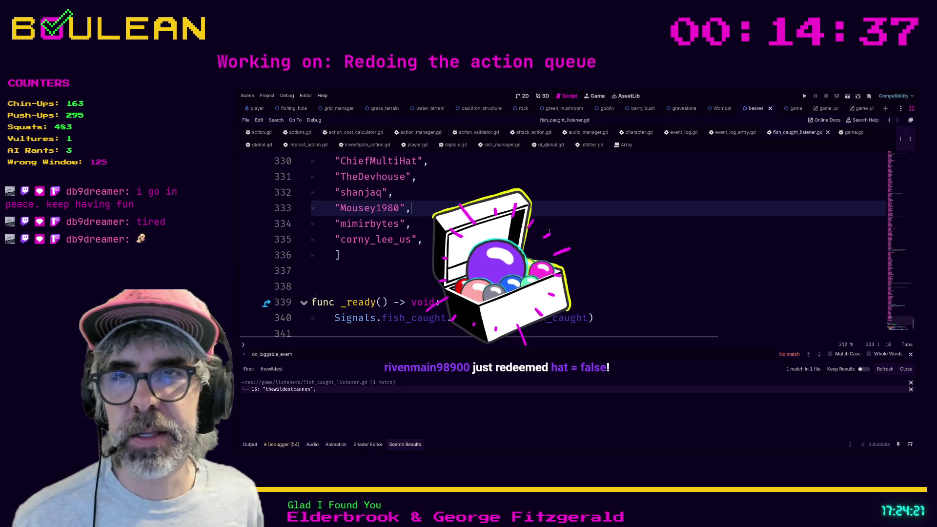
left_click(547, 238)
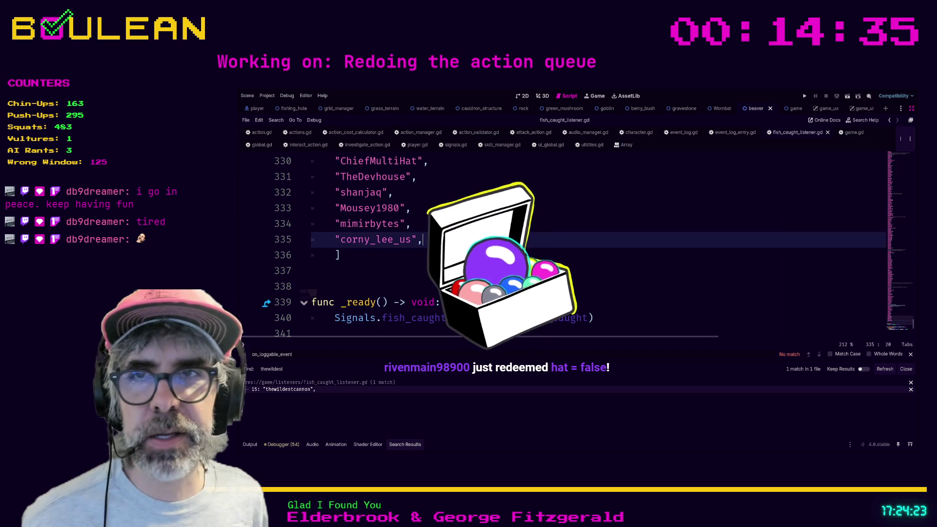
left_click(457, 255)
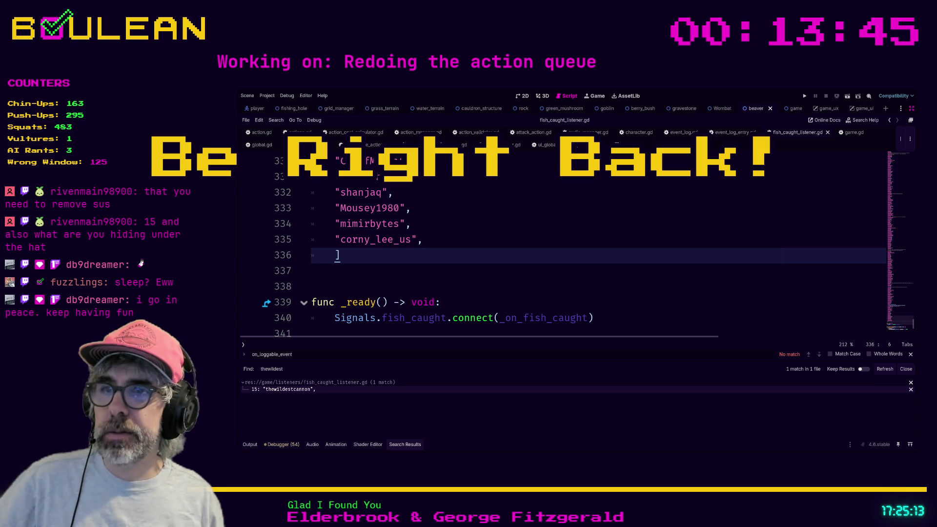
- Start the project with F5 to open the game window
key("F5")
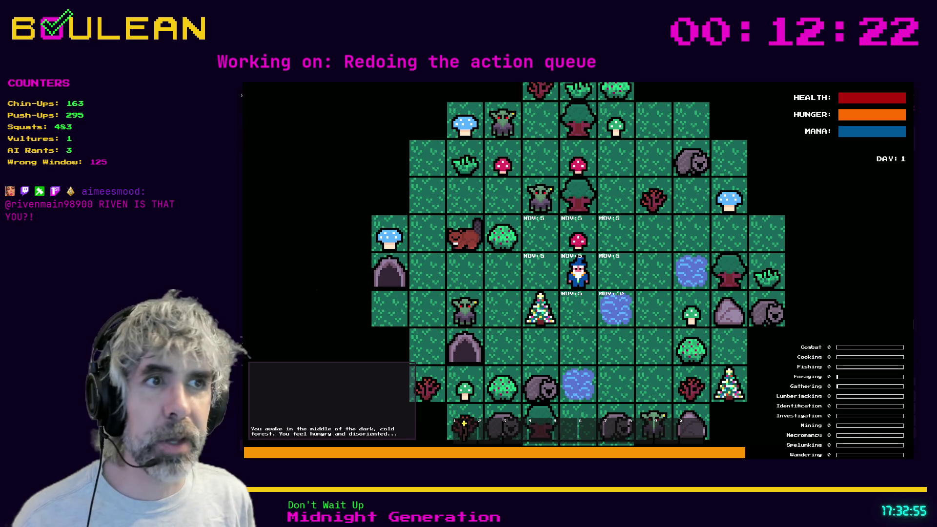
- Stop the game, add a quoted chatter name on line 336, save, and relaunch with F5
key("F8")
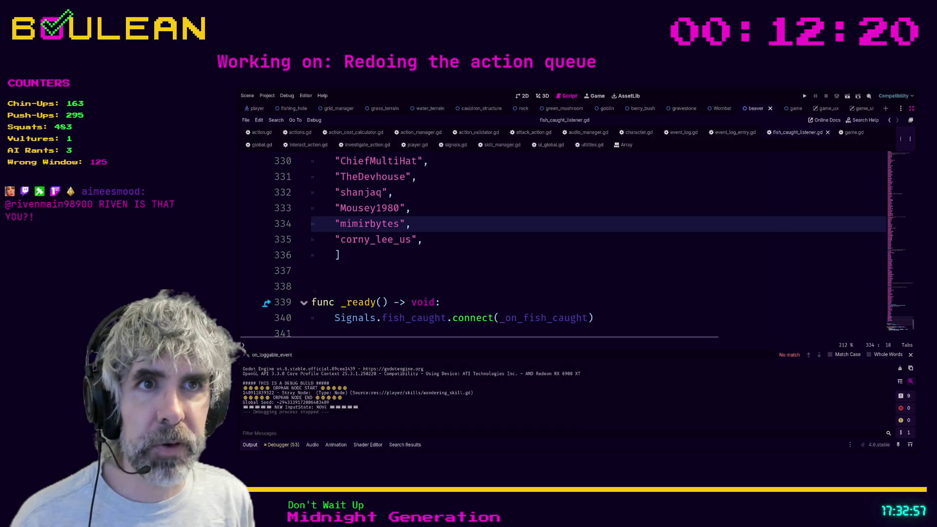
left_click(433, 242)
key("Return")
type("\"")
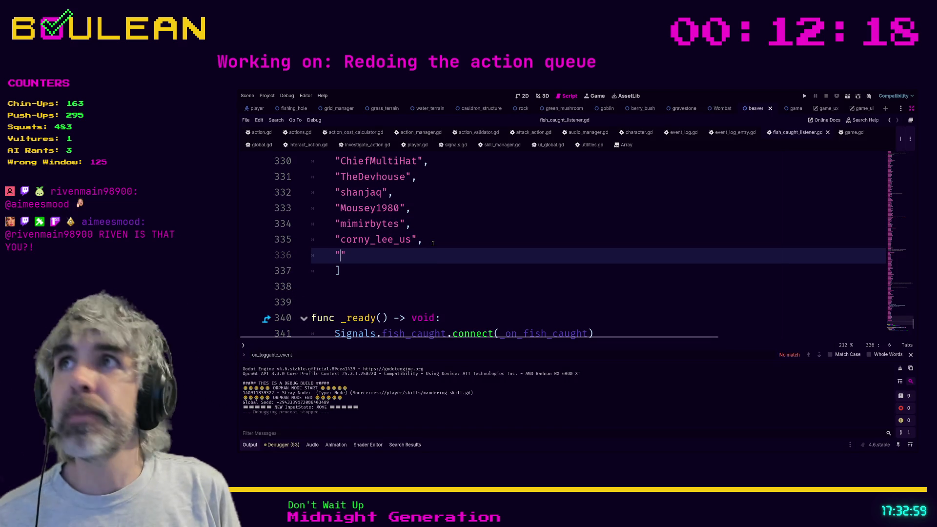
type("Worm")
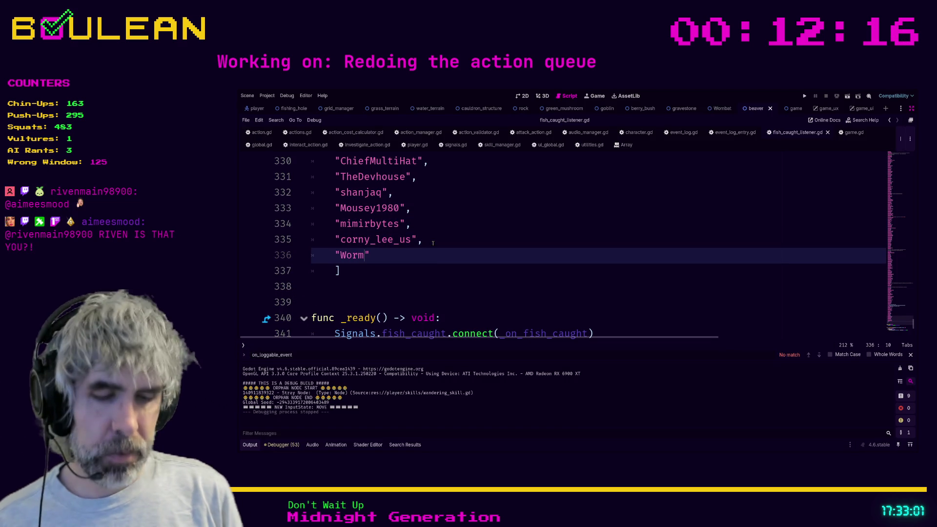
type("JuiceDev\",")
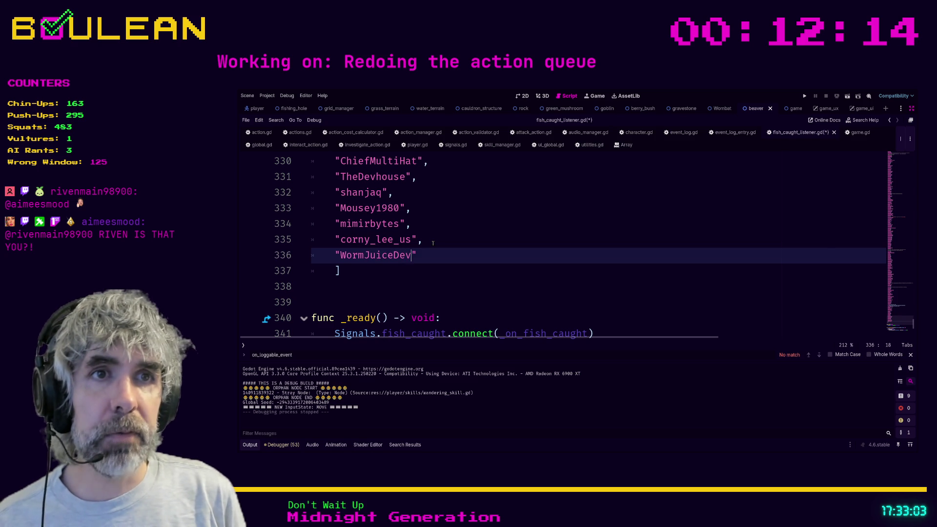
key("ctrl+s")
left_click(432, 243)
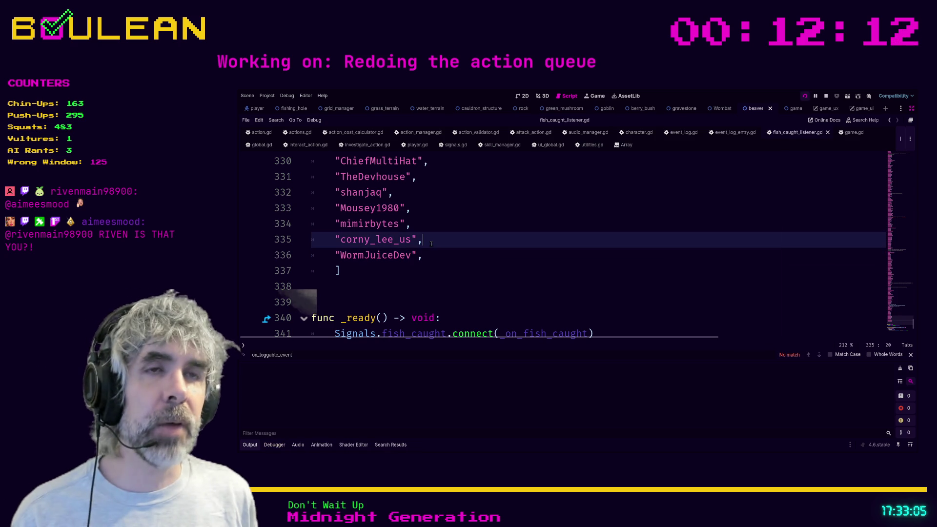
key("F5")
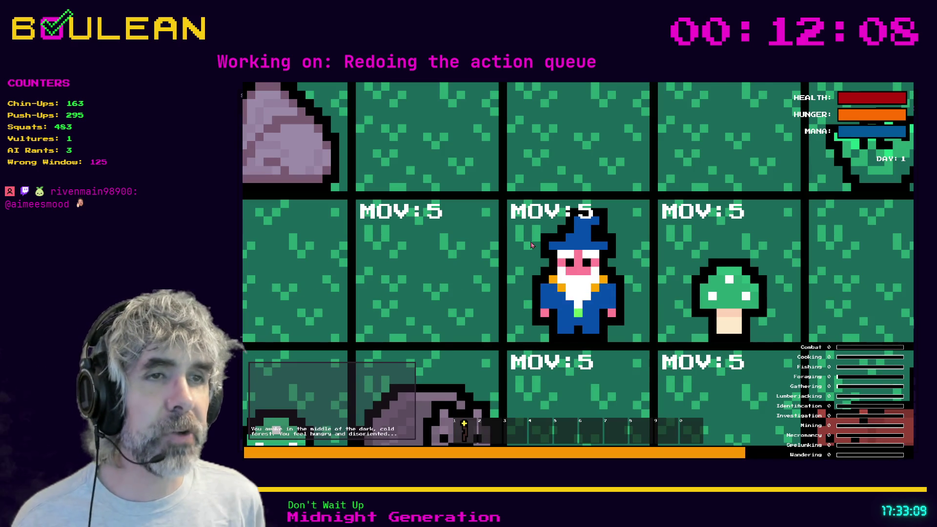
- Zoom out, gather items from the tile below the wizard three times, and toggle MOV/INT costs with Tab
scroll(532, 245, "down", 2)
scroll(532, 245, "down", 2)
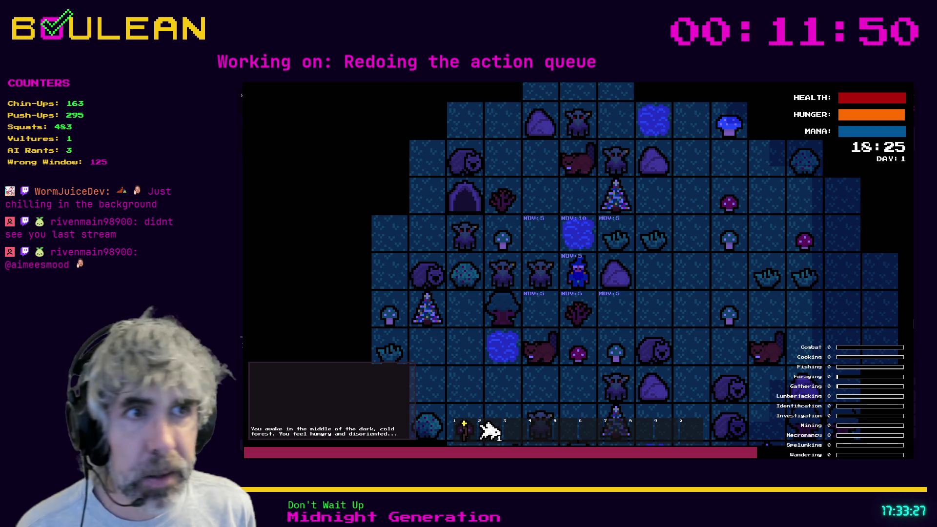
left_click(566, 289)
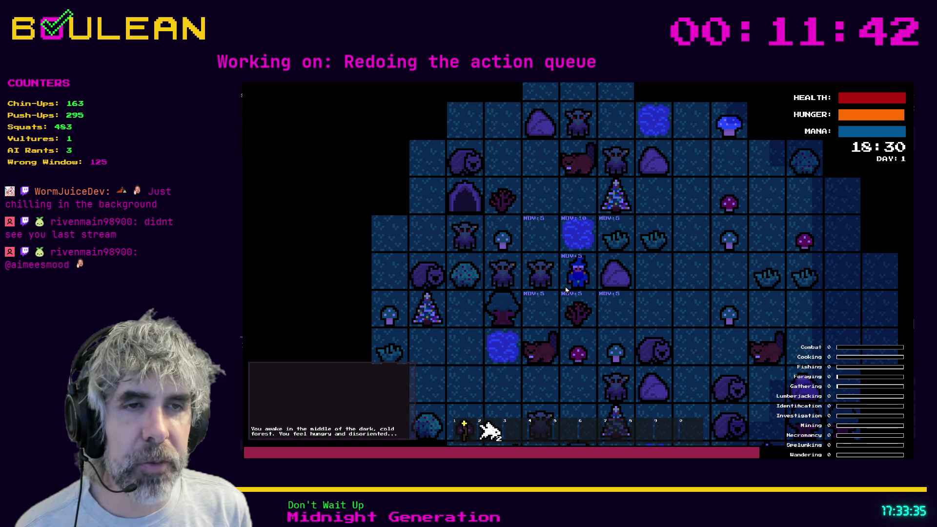
left_click(566, 290)
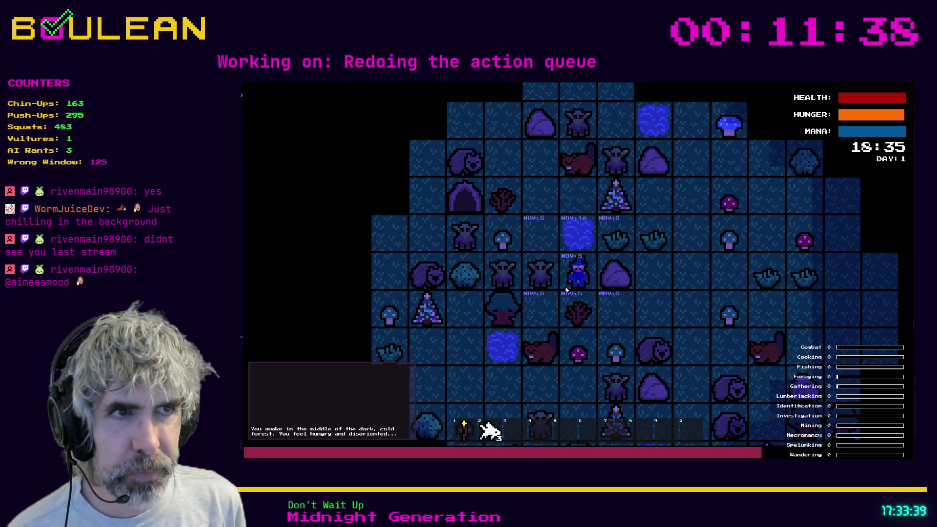
left_click(566, 290)
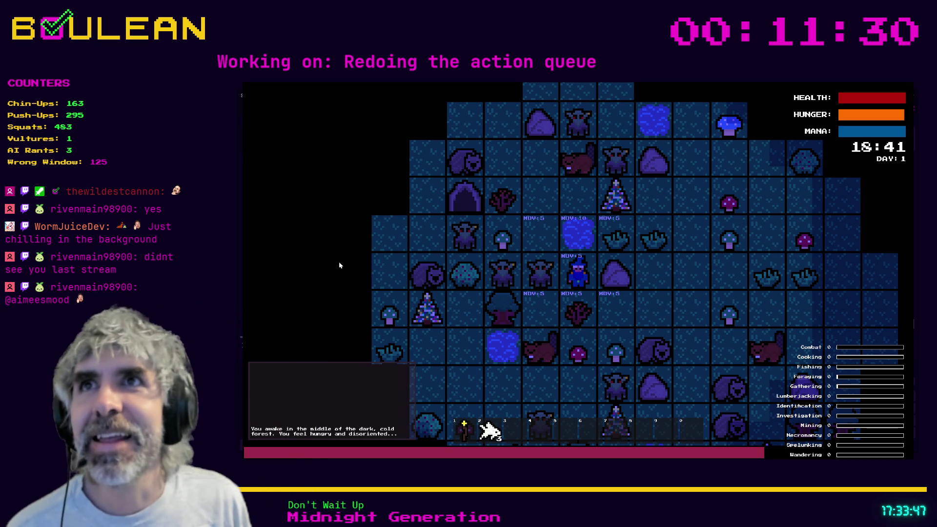
key("Tab")
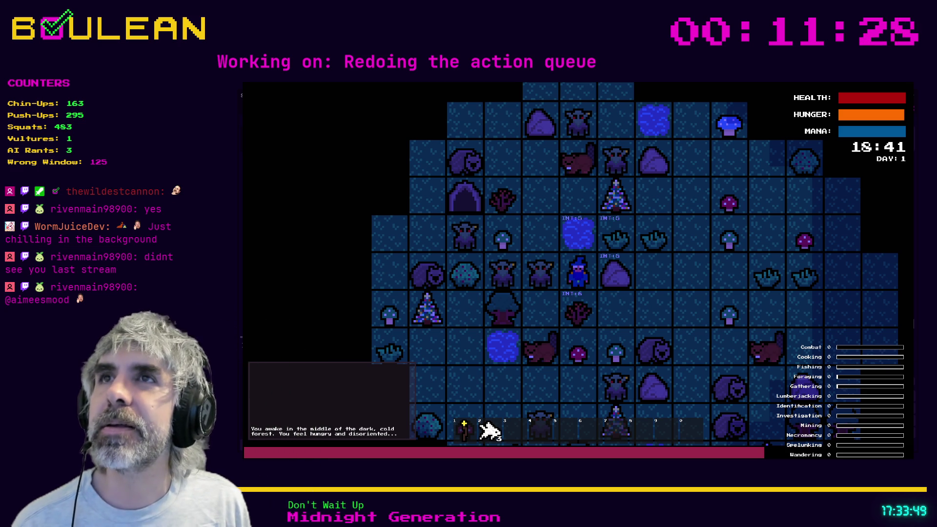
key("Tab")
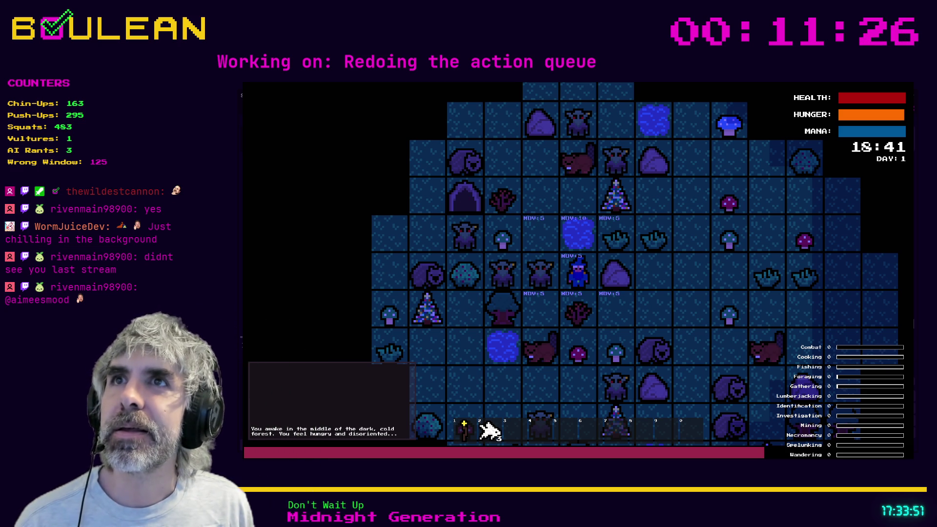
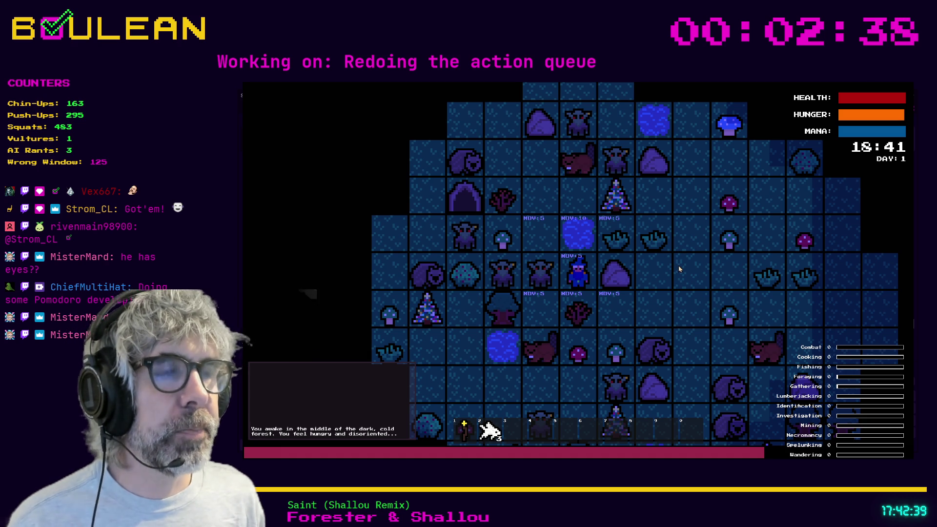
- Stop the running game and scroll fish_caught_listener.gd down to its _on_fish_caught handler
key("F8")
left_click(528, 273)
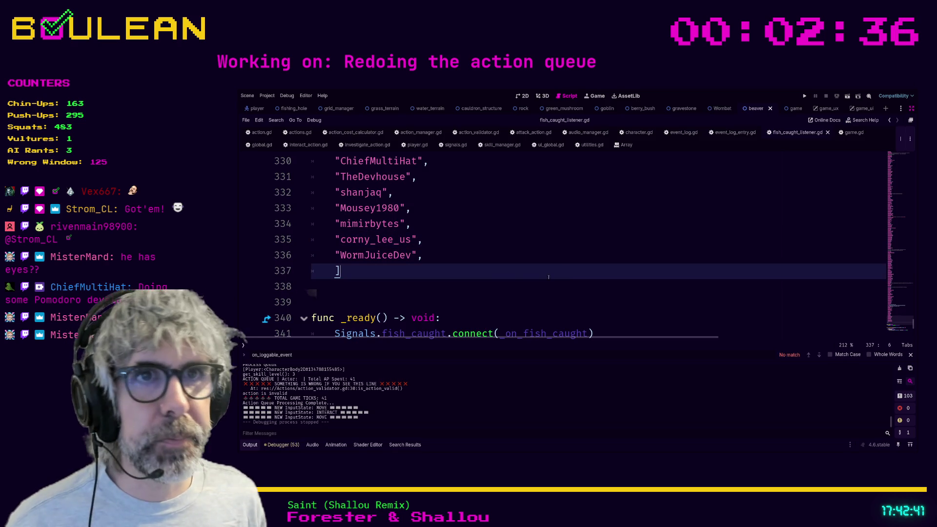
scroll(528, 278, "down", 1)
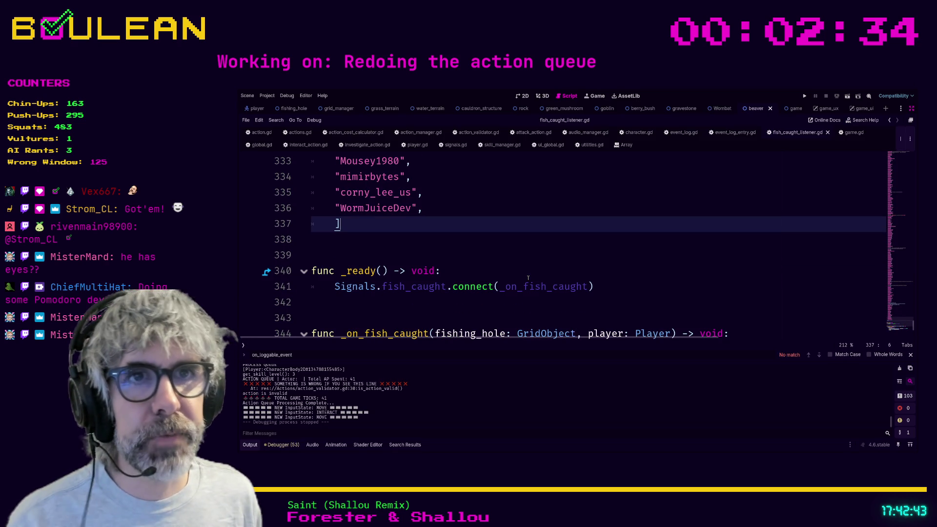
scroll(515, 268, "down", 1)
scroll(502, 261, "down", 1)
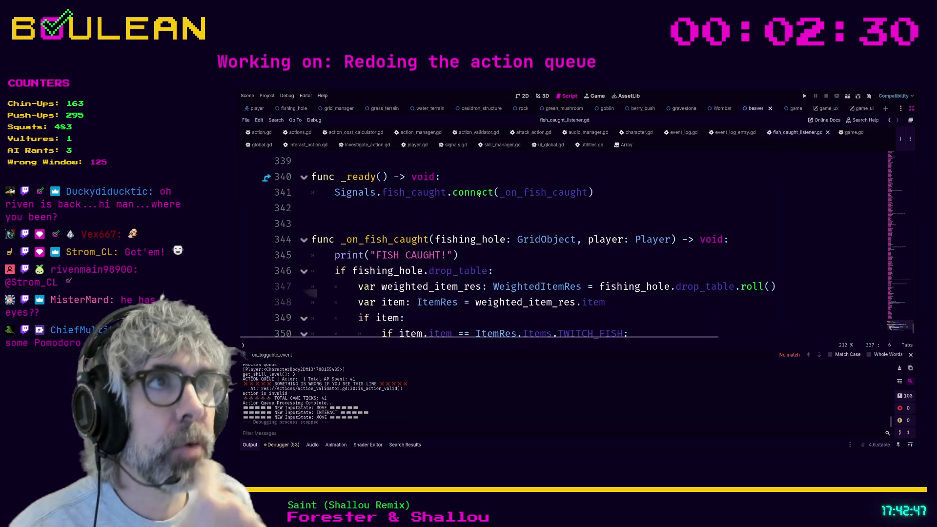
- In event_log.gd, add then remove a stray 'Signals.' line after the successful_attack connect, and save
left_click(675, 133)
left_click(665, 240)
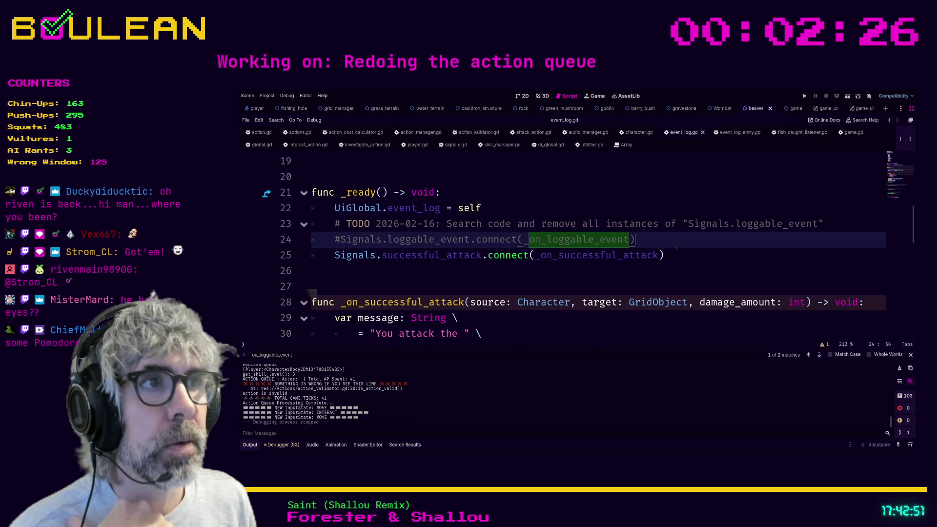
left_click(694, 252)
key("Return")
type("S")
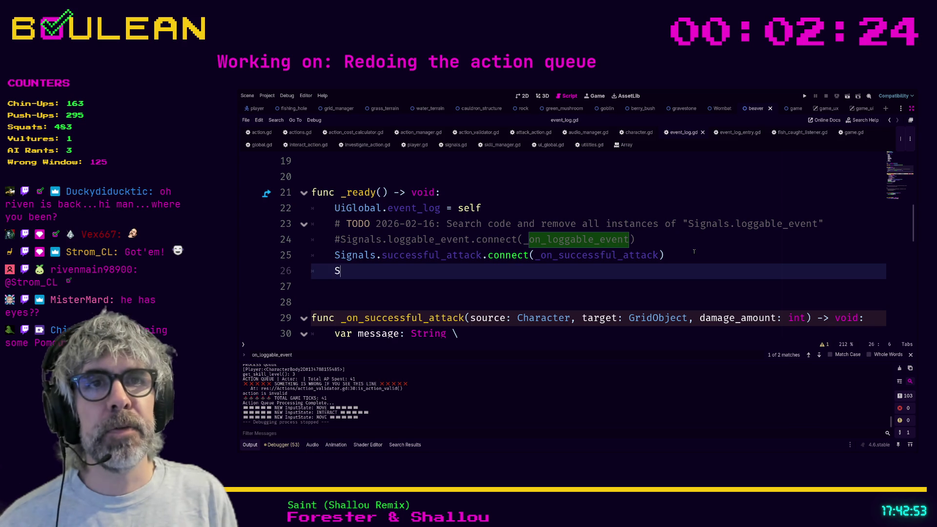
type("ignals.")
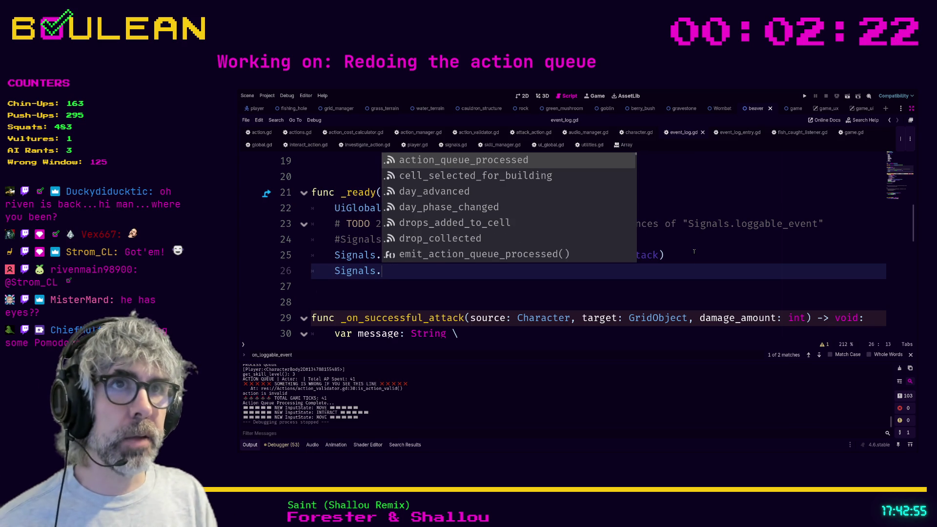
left_click(436, 270)
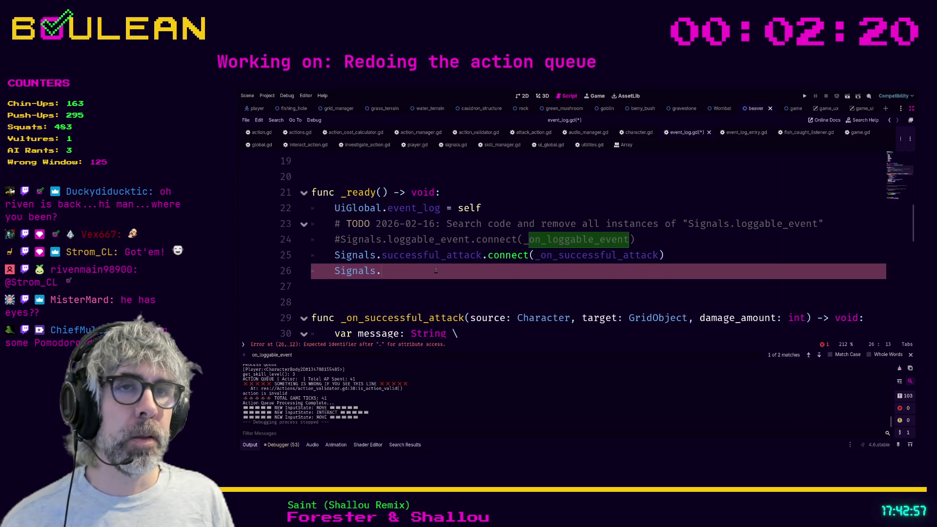
key("Down")
key("Up")
key("ctrl+shift+k")
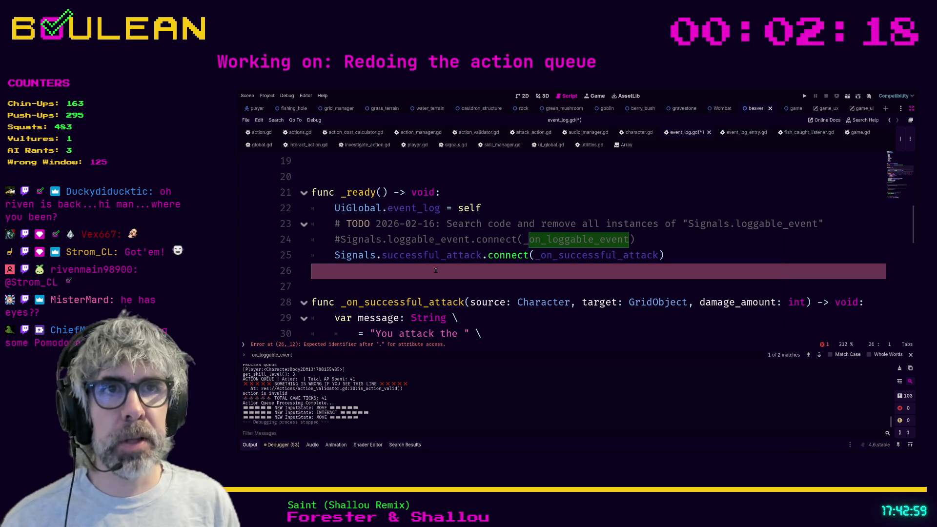
key("ctrl+s")
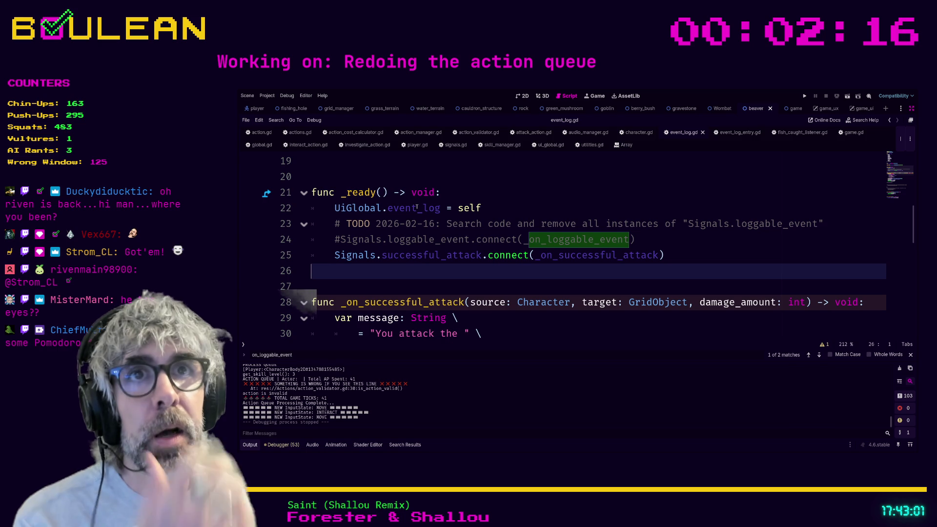
- Show interact_action.gd and review the successful interaction message in _interact_with_target
left_click(311, 145)
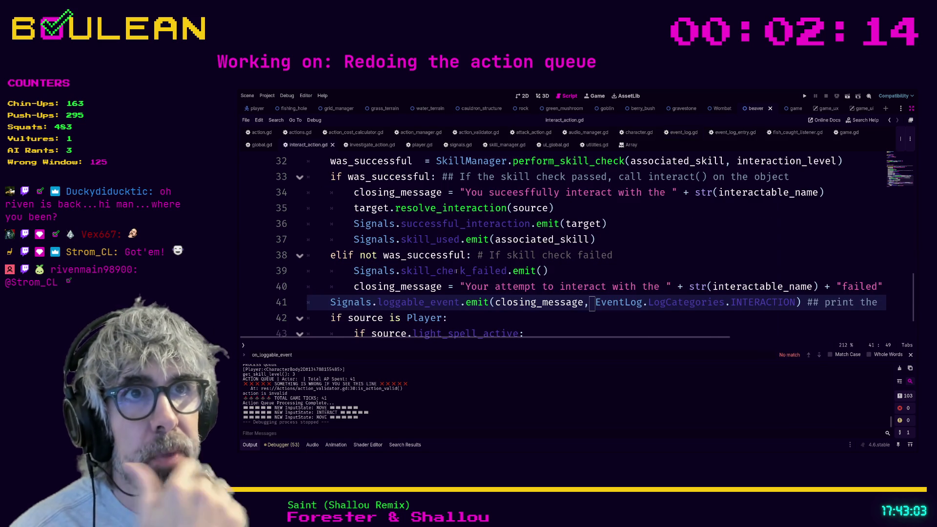
scroll(342, 220, "up", 1)
left_click(357, 239)
scroll(356, 239, "down", 1, "ctrl")
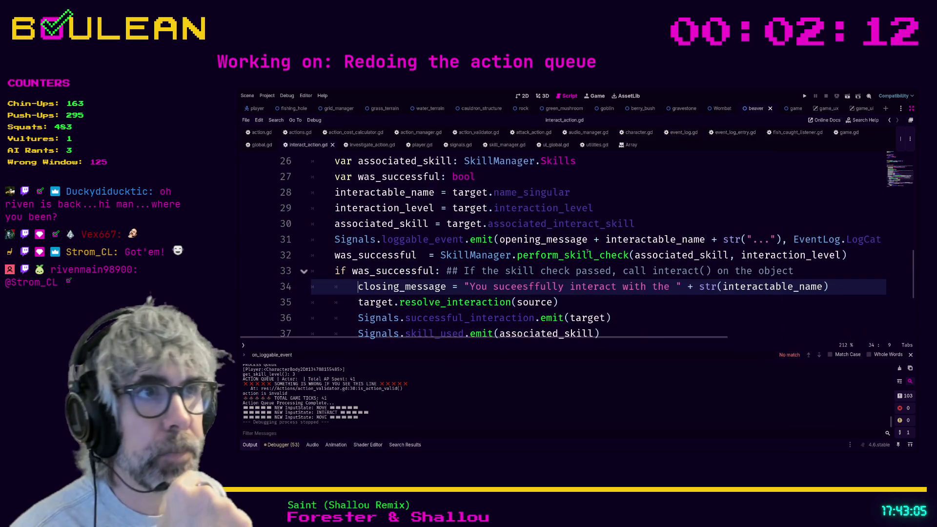
scroll(625, 251, "down", 3, "ctrl")
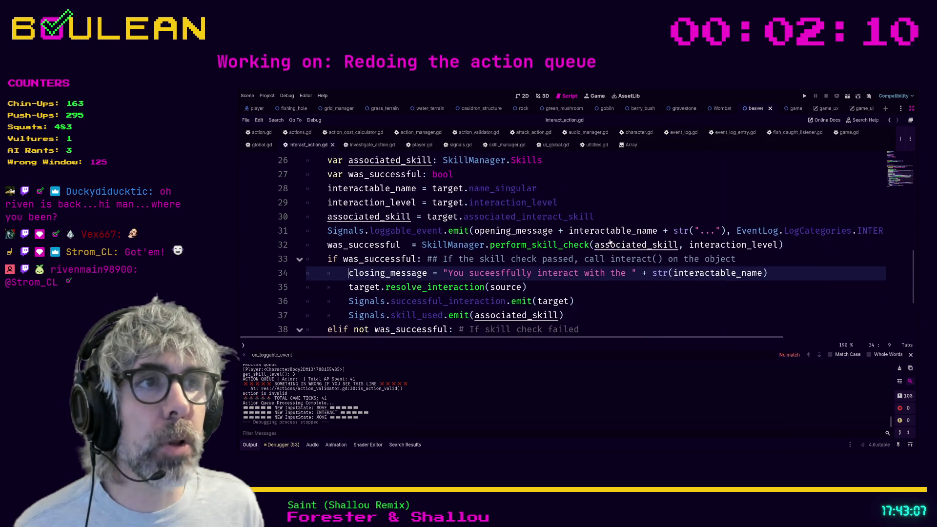
scroll(345, 244, "up", 1)
scroll(345, 244, "up", 1)
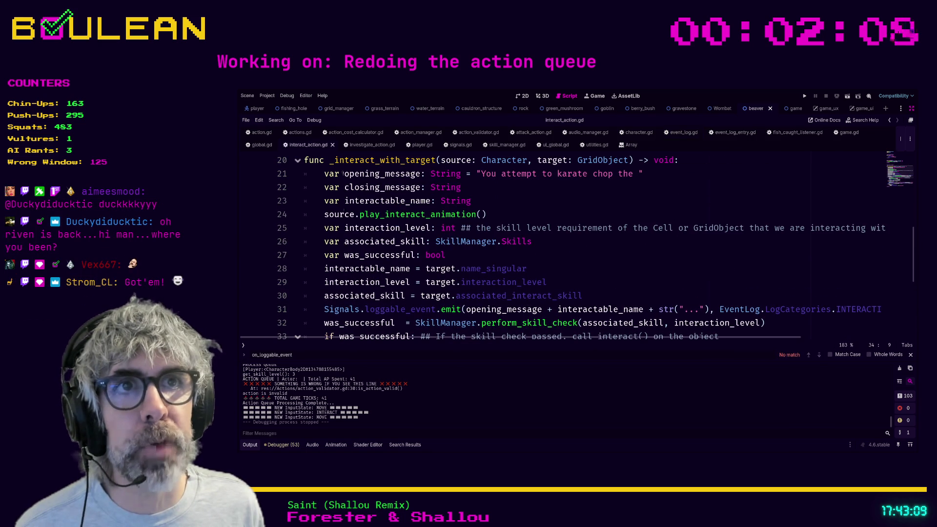
scroll(484, 189, "down", 2)
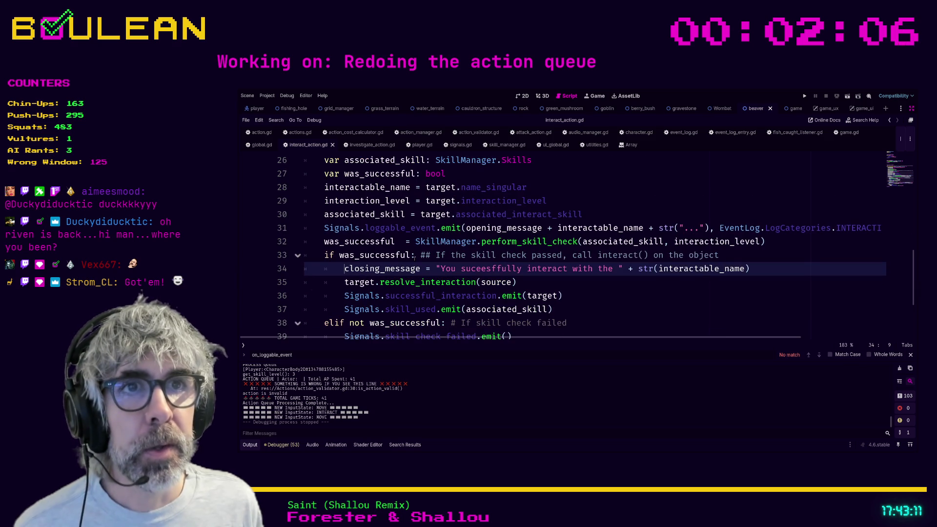
scroll(573, 269, "up", 3)
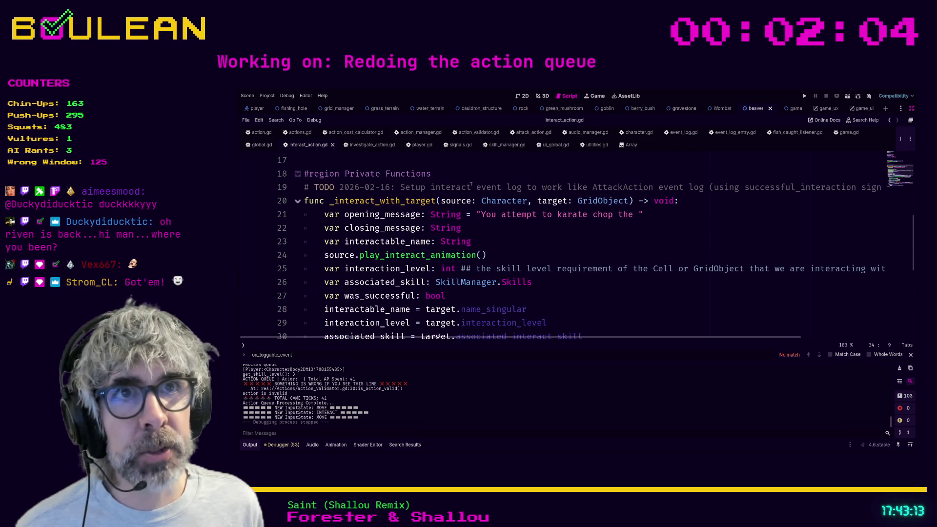
scroll(486, 238, "down", 3)
- Read further through _interact_with_target to the failed-attempt message and loggable_event emits near line 45
scroll(603, 291, "down", 1)
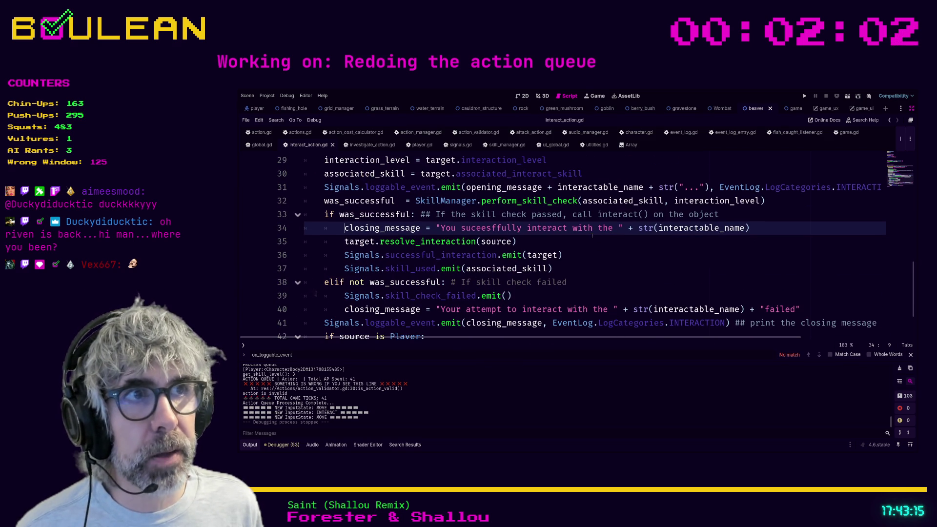
scroll(586, 283, "down", 1)
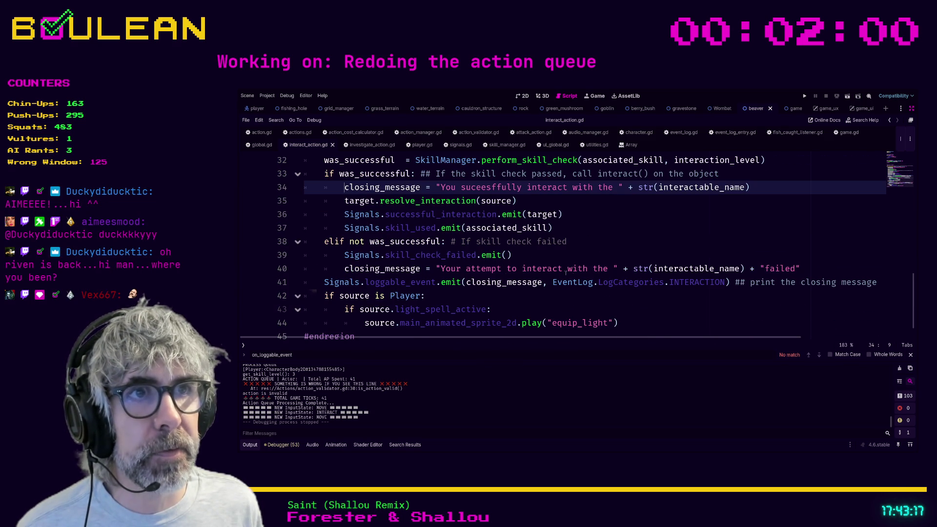
scroll(497, 279, "up", 5)
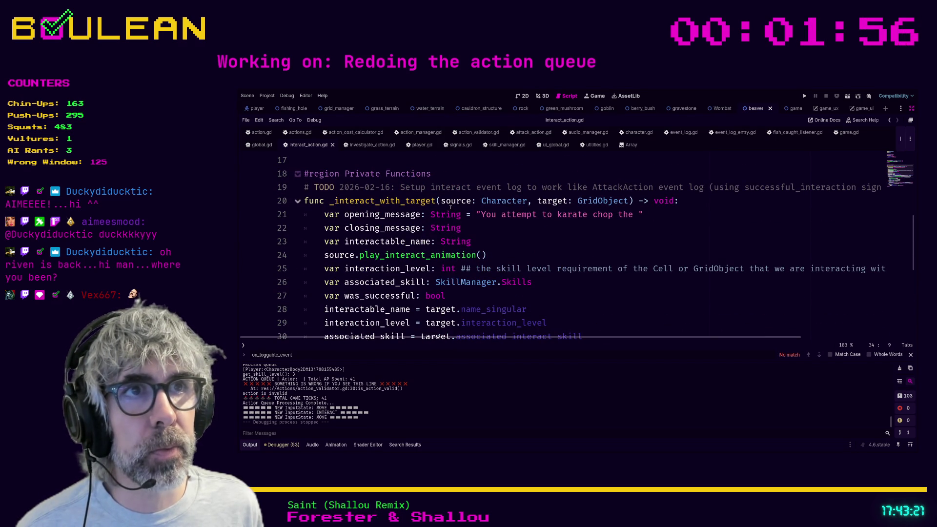
scroll(501, 238, "down", 1)
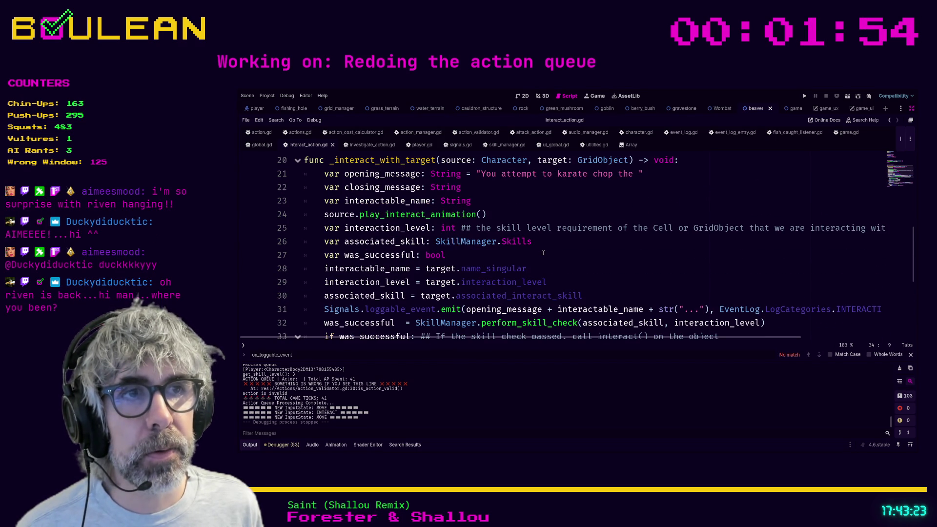
scroll(539, 251, "down", 2)
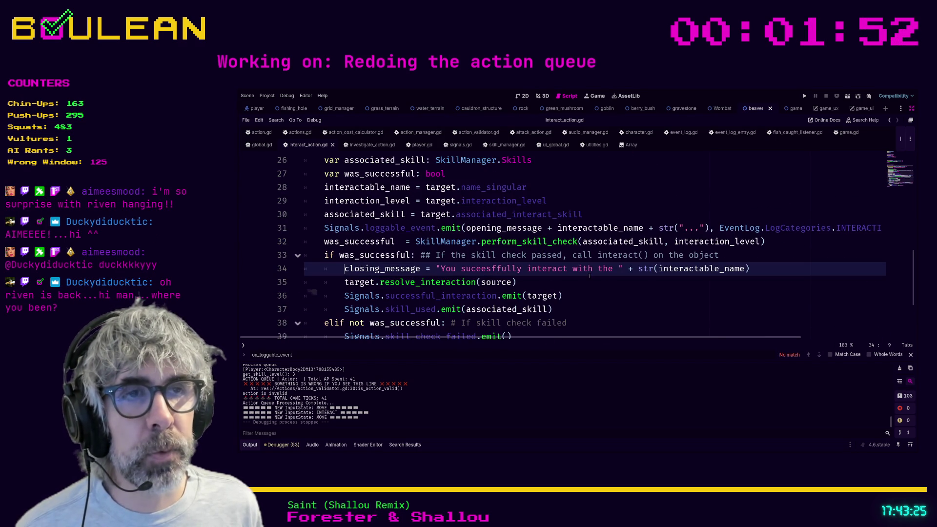
scroll(654, 286, "down", 1)
left_click(805, 309)
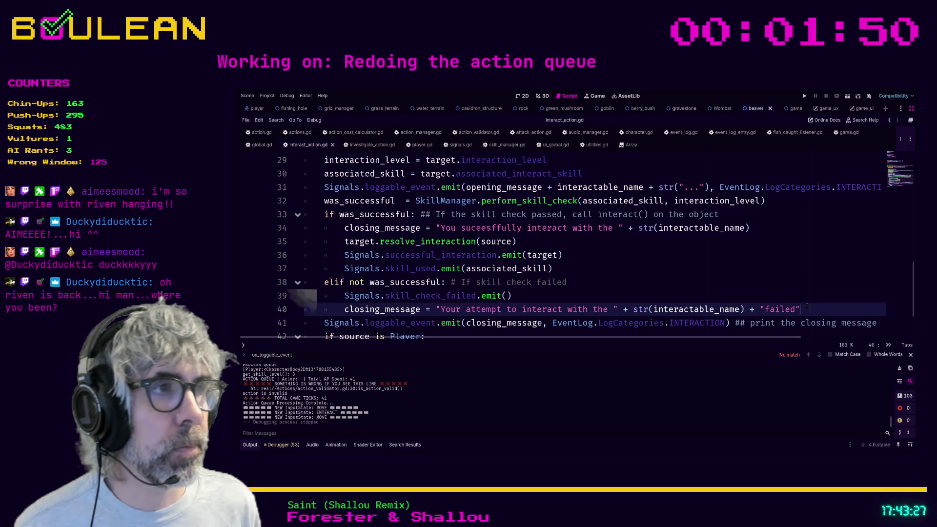
scroll(742, 280, "down", 1)
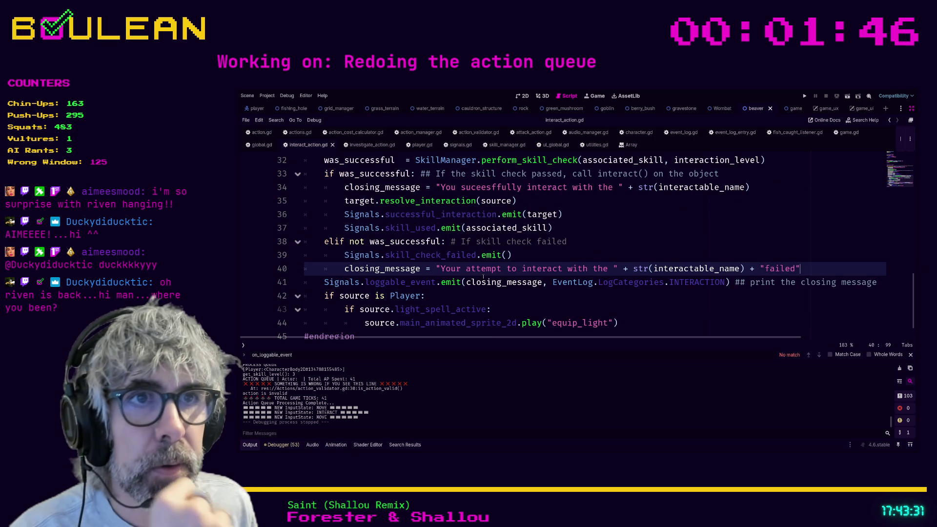
scroll(427, 279, "up", 3)
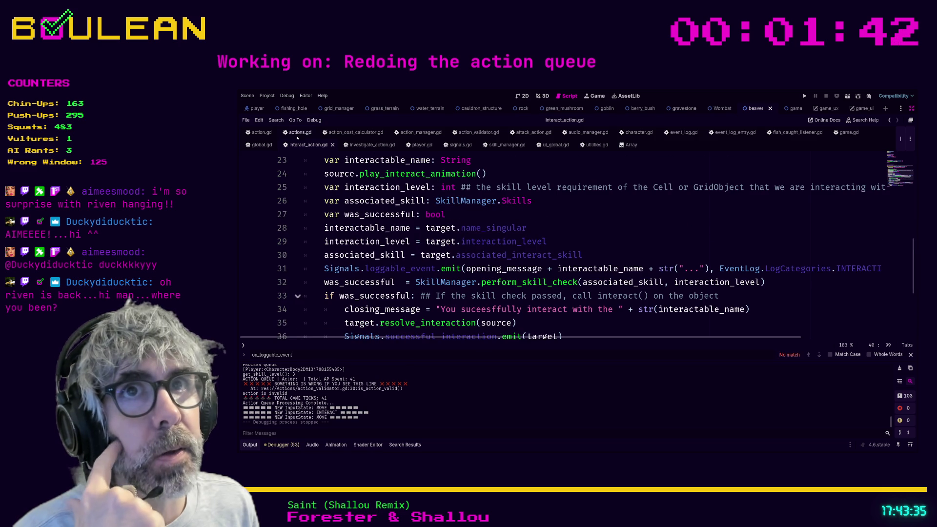
- Close the character.gd and audio_manager.gd tabs, leaving attack_action.gd as the active script
left_click(782, 132)
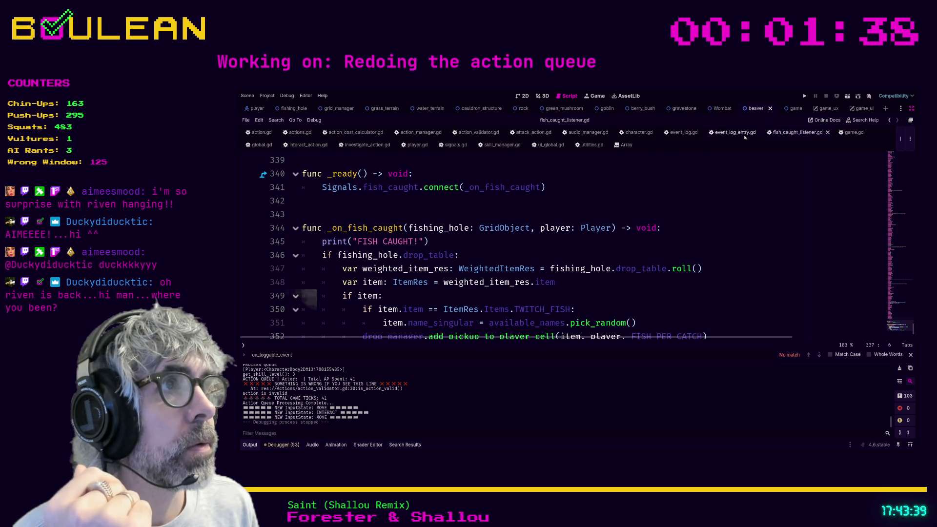
left_click(647, 132)
left_click(658, 132)
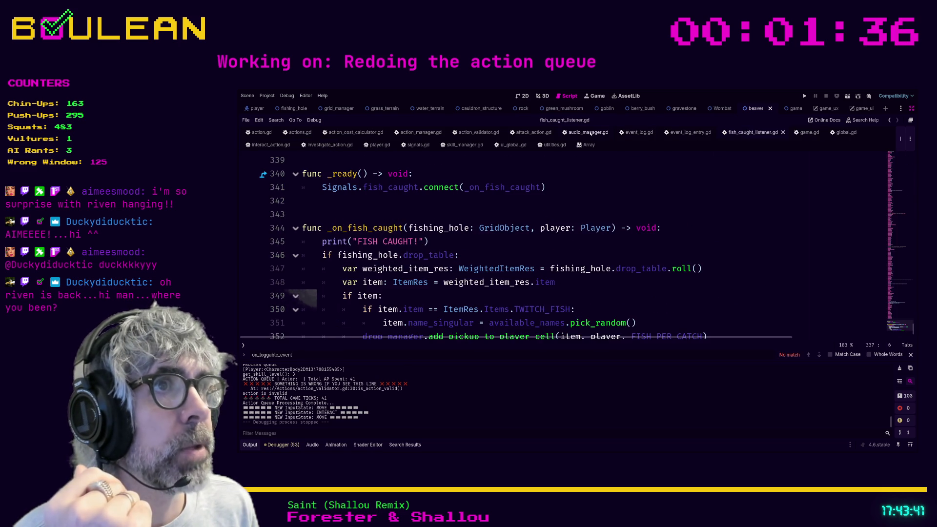
left_click(588, 133)
left_click(611, 132)
left_click(537, 132)
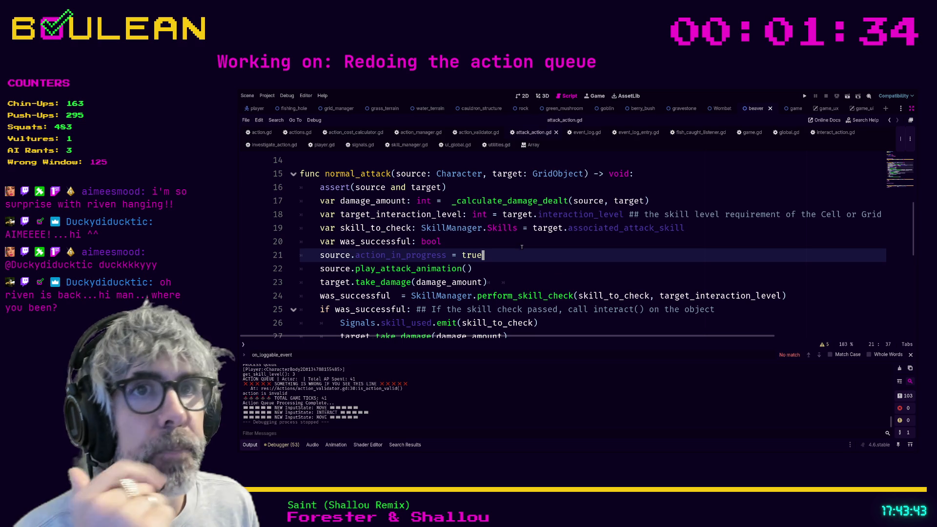
- Select the emit_successful_attack call on line 28 of normal_attack
scroll(521, 255, "down", 1)
scroll(551, 226, "down", 2)
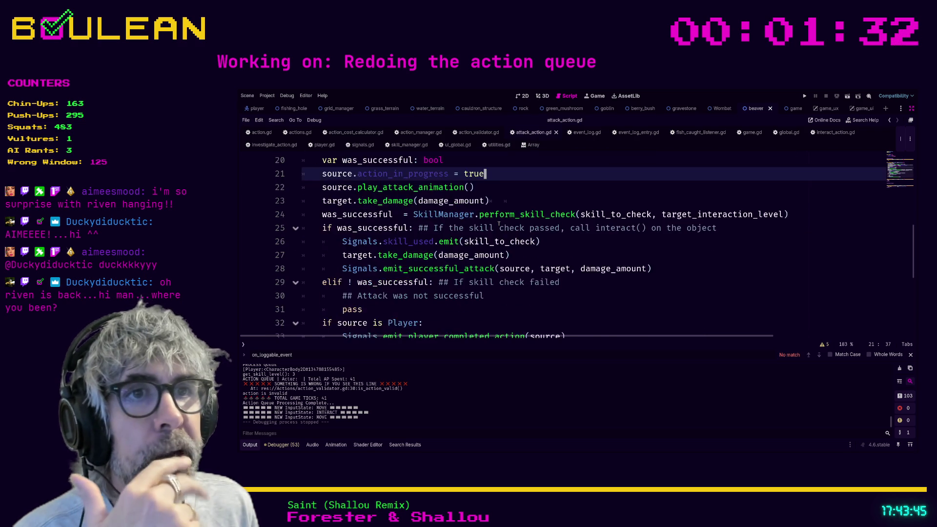
scroll(498, 269, "up", 1)
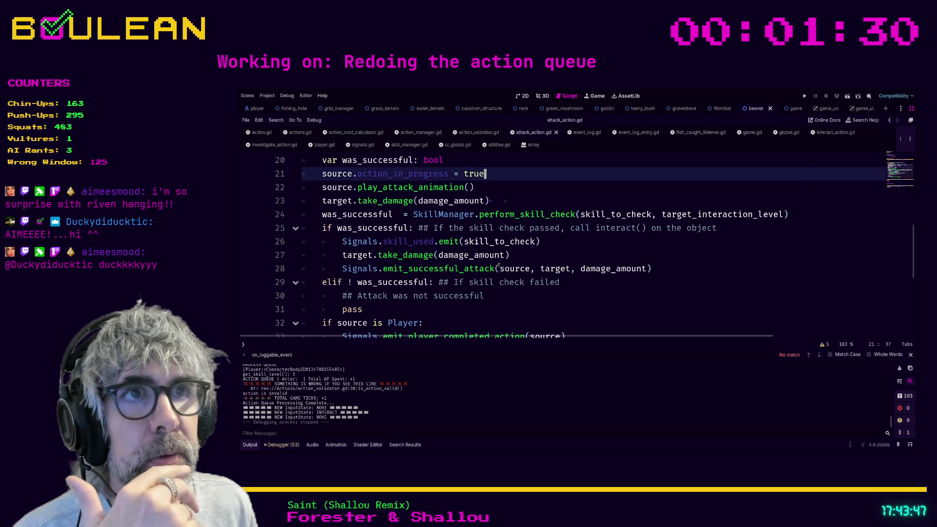
scroll(529, 226, "down", 1)
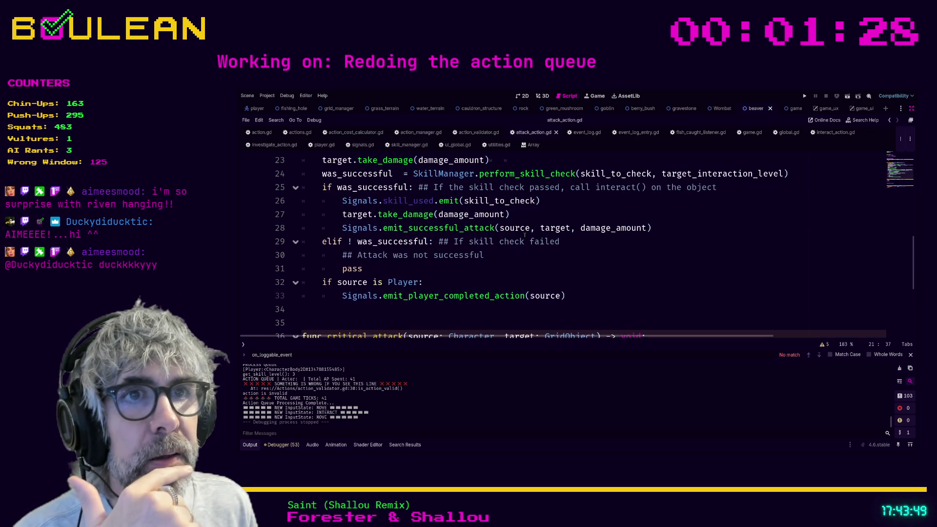
left_click_drag(383, 228, 495, 228)
scroll(520, 271, "up", 1)
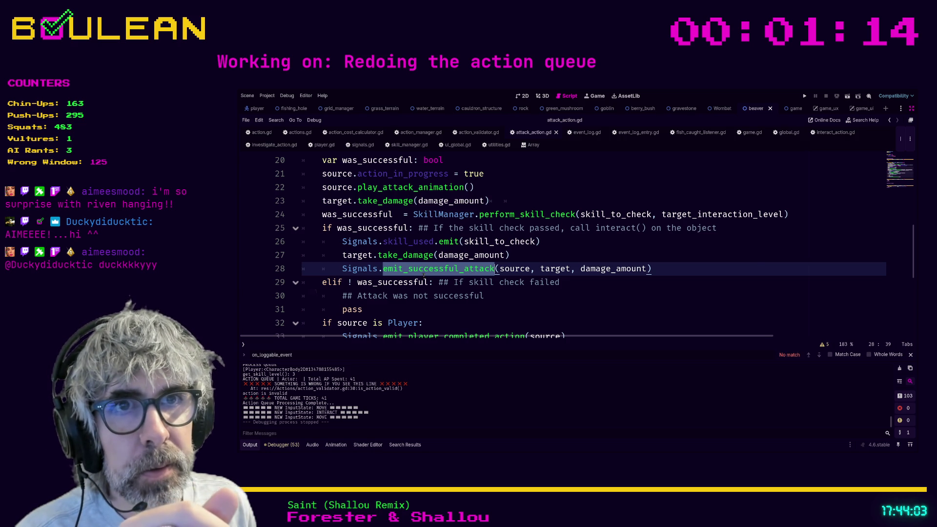
scroll(483, 276, "up", 1)
scroll(547, 276, "down", 1)
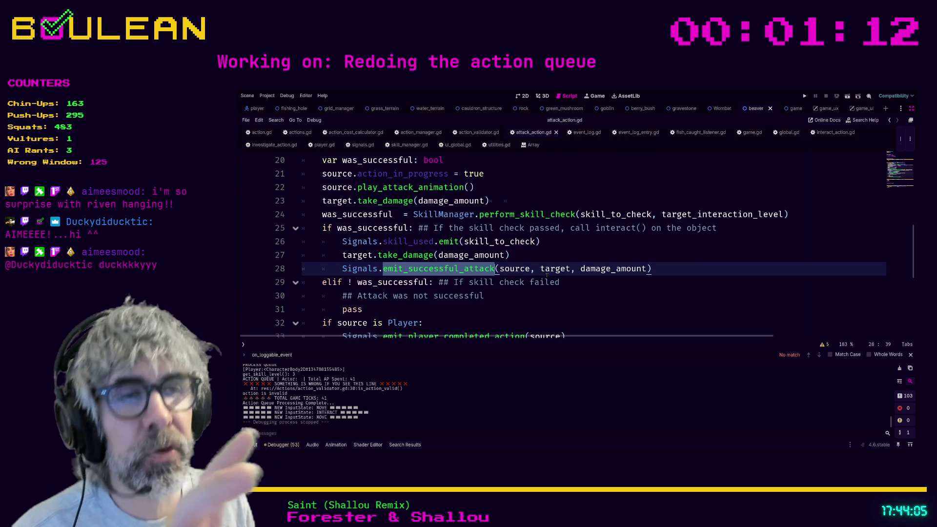